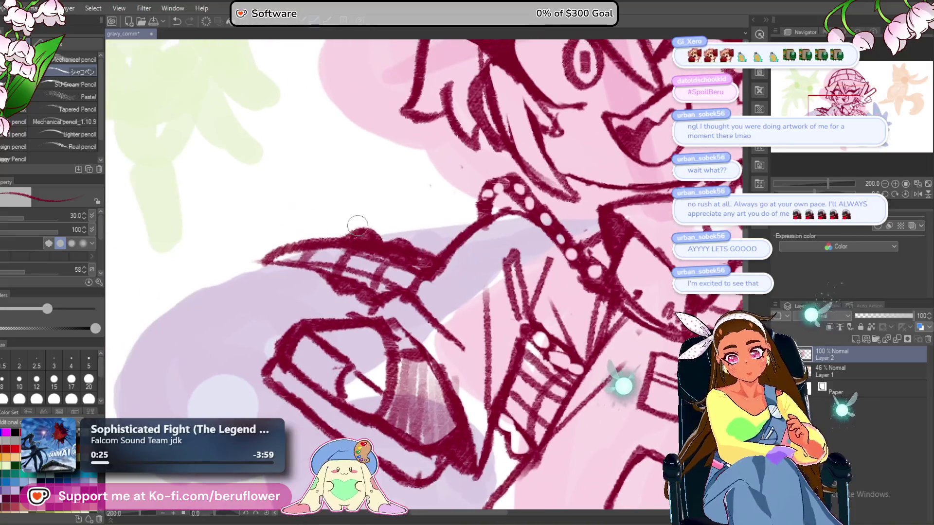
# Erase the stray ink line by the raised shoe, then zoom out to review the whole sketch.
pyautogui.moveTo(370, 246); pyautogui.dragTo(446, 260)
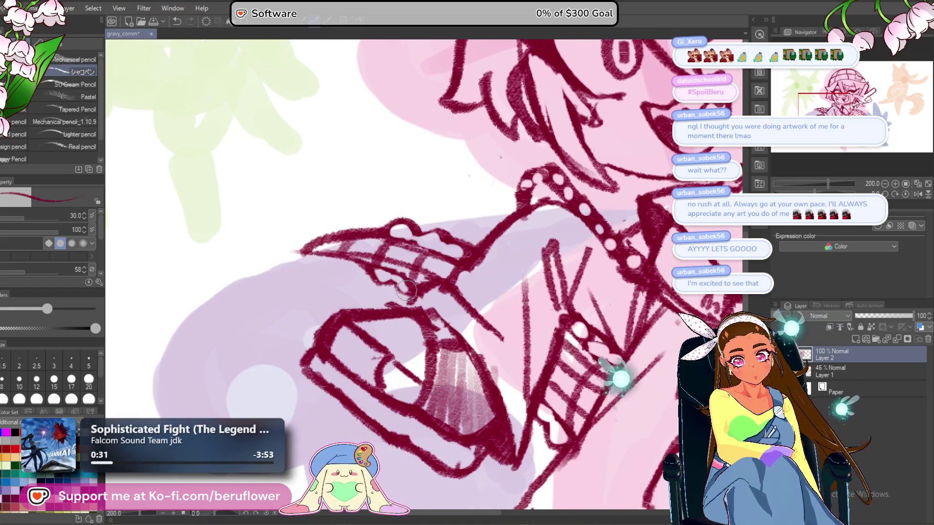
pyautogui.scroll(-5, 412, 287)
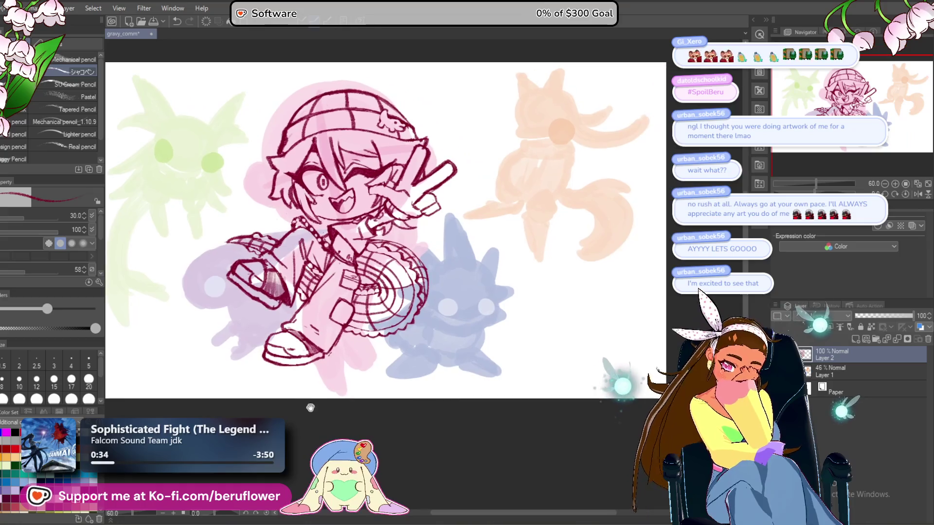
pyautogui.scroll(1, 316, 427)
pyautogui.moveTo(365, 356); pyautogui.dragTo(370, 413)
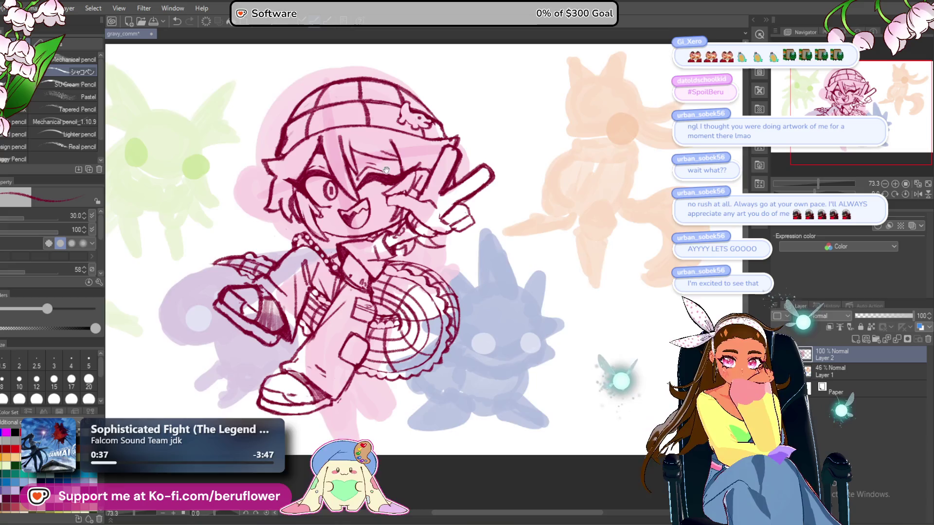
pyautogui.scroll(4, 481, 216)
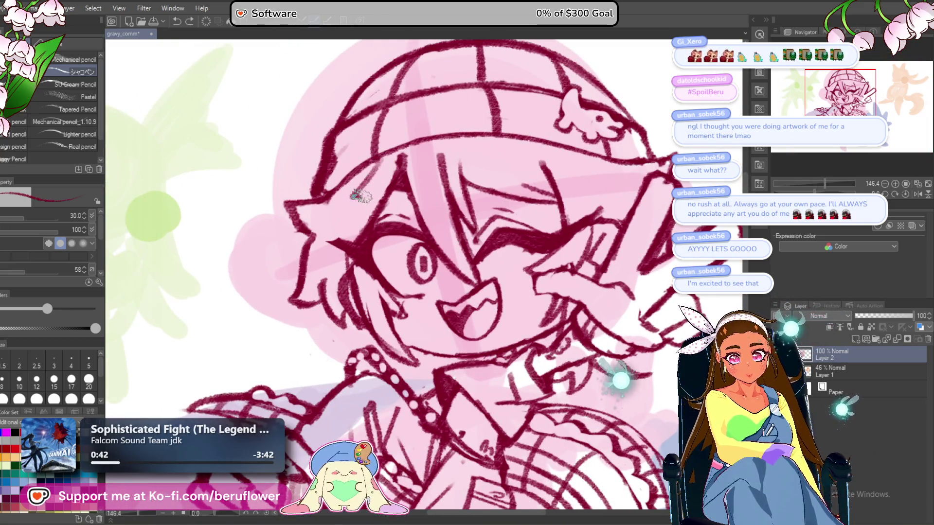
pyautogui.moveTo(577, 170); pyautogui.dragTo(635, 129)
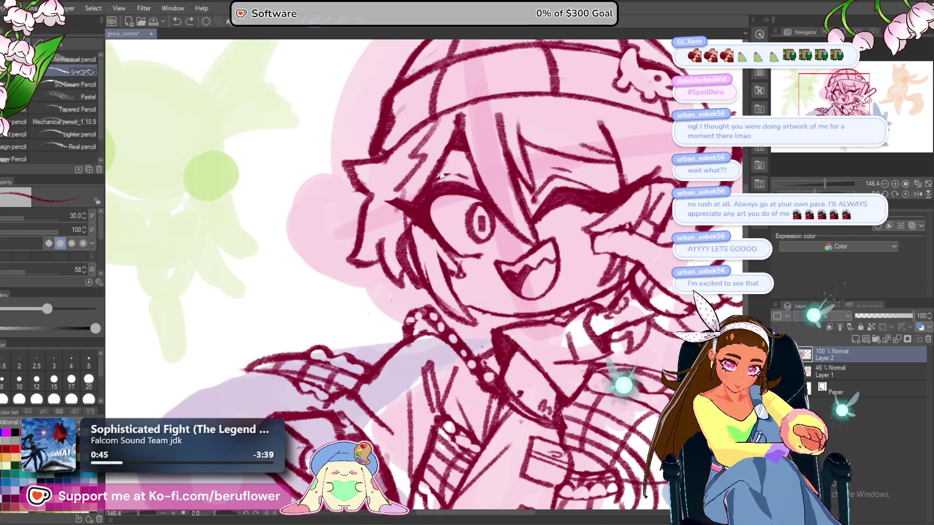
pyautogui.scroll(-3, 426, 193)
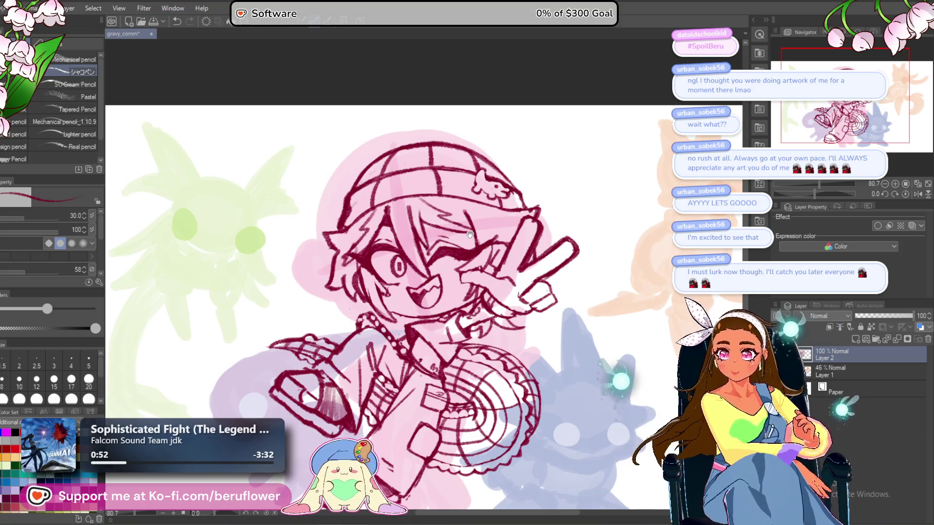
pyautogui.moveTo(470, 235); pyautogui.dragTo(482, 238)
pyautogui.scroll(-2, 426, 314)
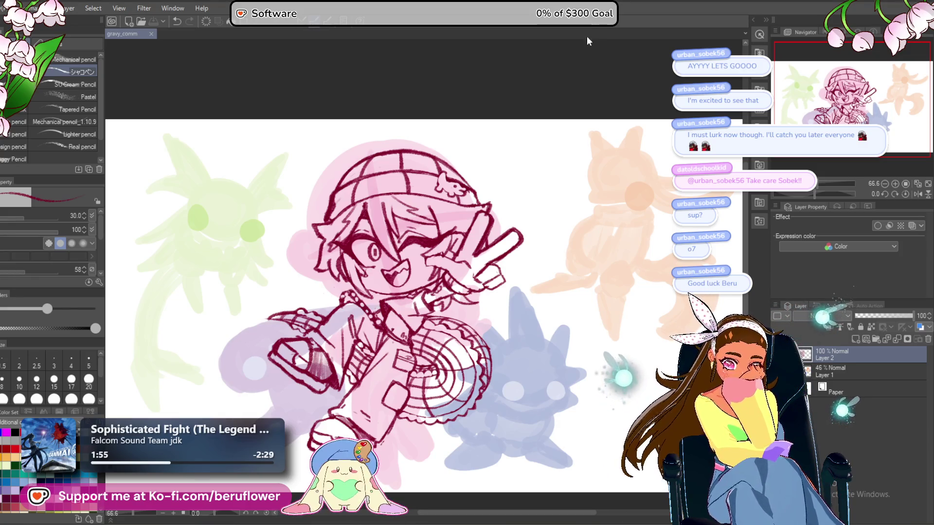
pyautogui.scroll(1, 448, 331)
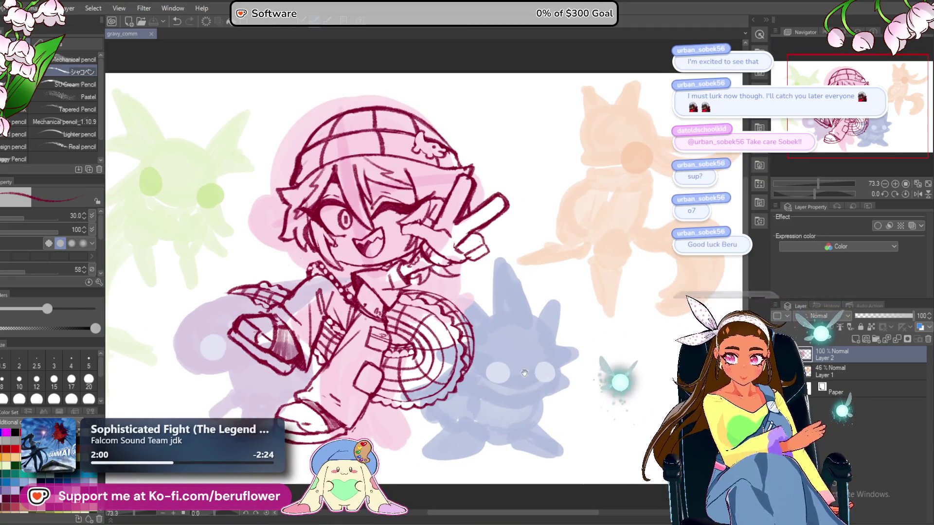
# Center the chibi and touch up the line near the mouth.
pyautogui.moveTo(449, 332); pyautogui.dragTo(419, 280)
pyautogui.moveTo(491, 363)
pyautogui.mouseDown()
pyautogui.moveTo(502, 409)
pyautogui.moveTo(522, 383)
pyautogui.moveTo(534, 418)
pyautogui.mouseUp()
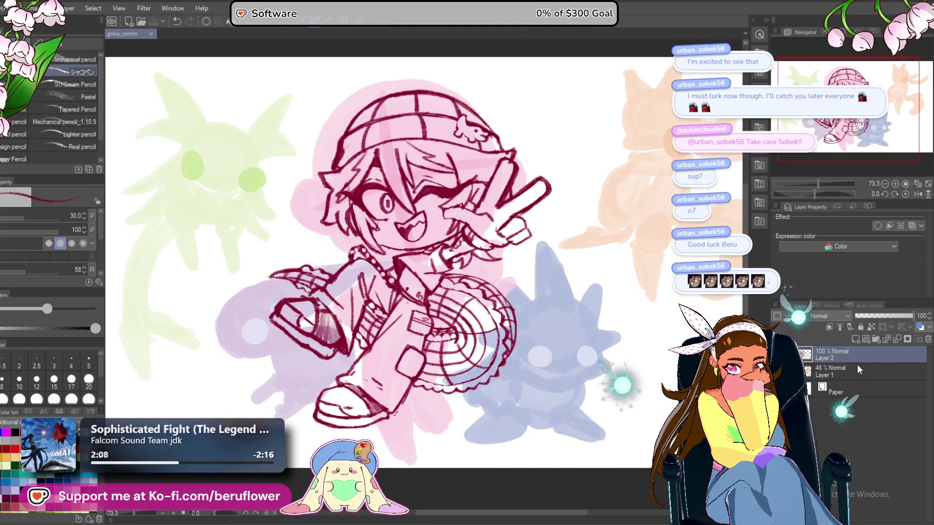
pyautogui.scroll(5, 384, 261)
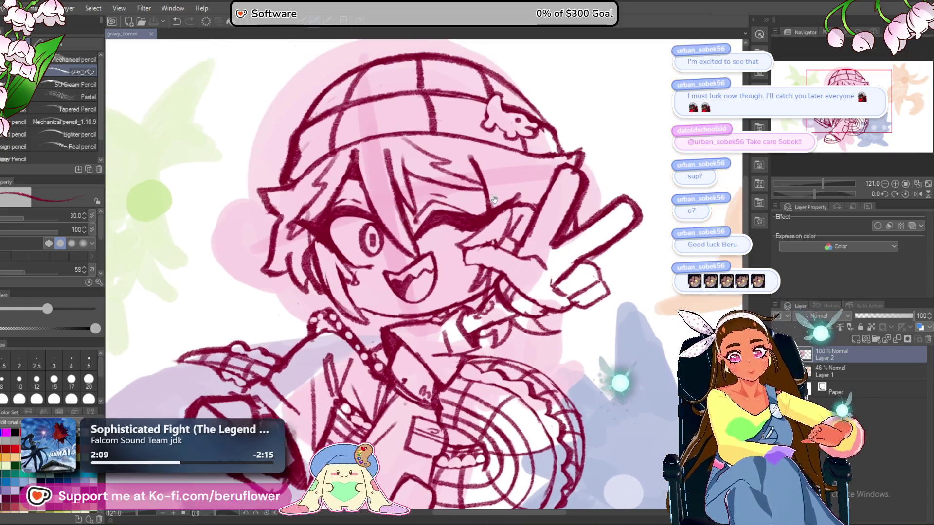
pyautogui.moveTo(414, 254); pyautogui.dragTo(422, 258)
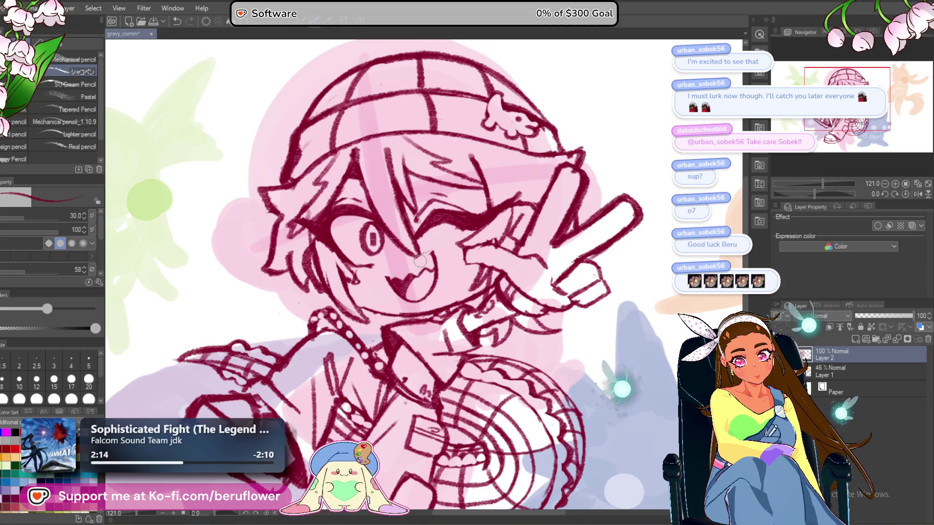
pyautogui.scroll(5, 419, 261)
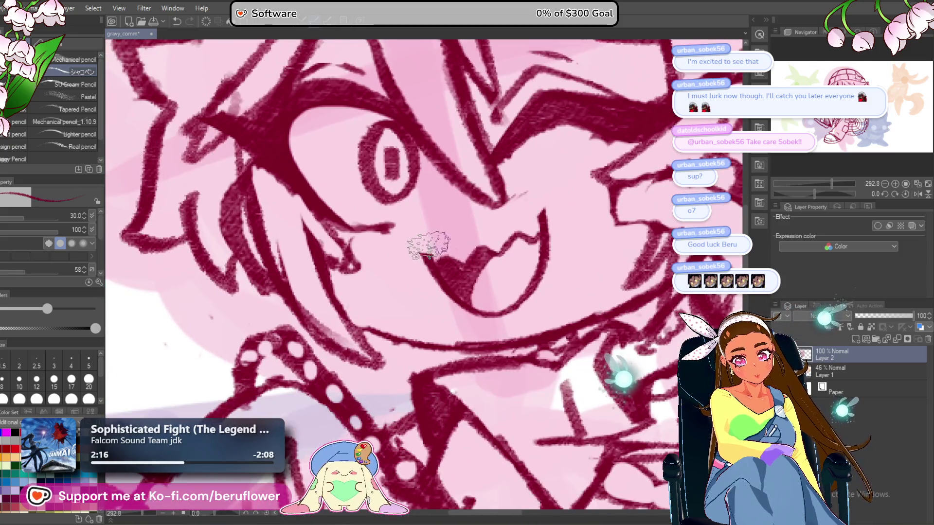
pyautogui.scroll(-5, 540, 199)
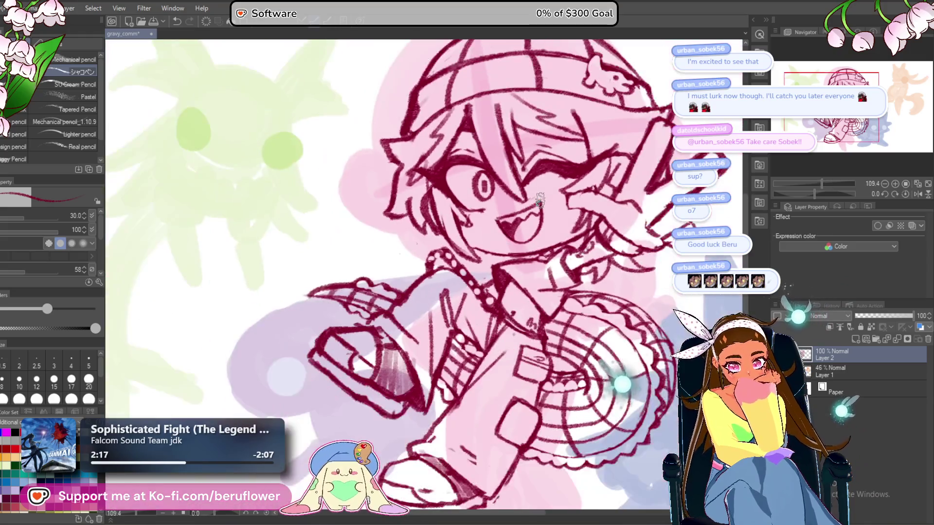
pyautogui.scroll(2, 540, 200)
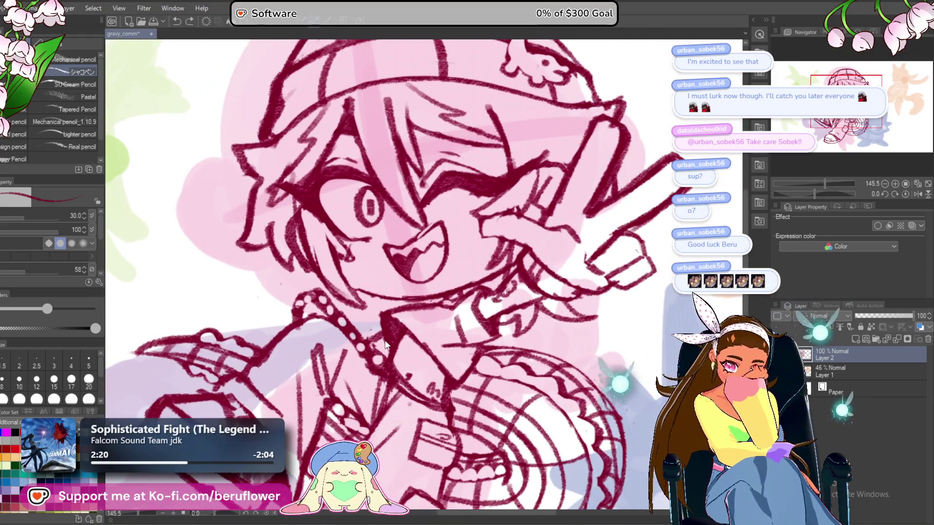
pyautogui.scroll(1, 405, 238)
pyautogui.scroll(2, 404, 239)
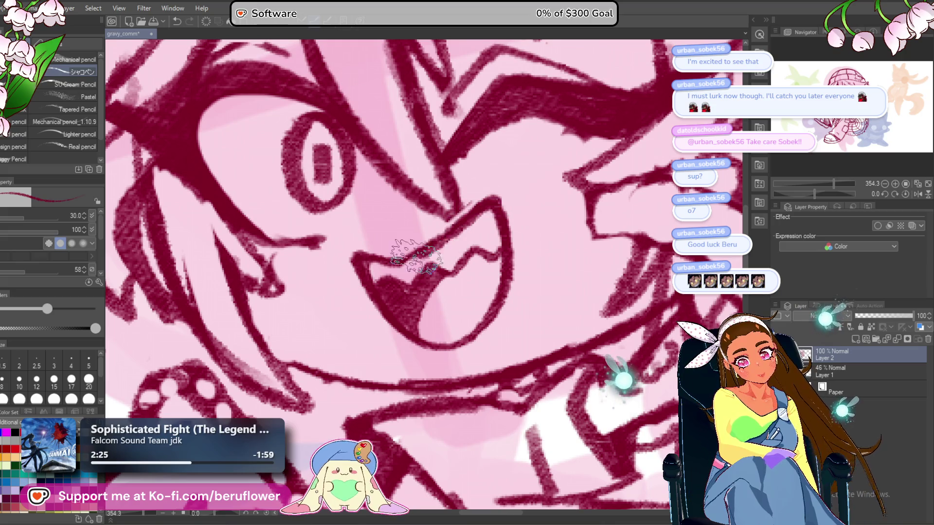
pyautogui.scroll(2, 407, 250)
pyautogui.scroll(-2, 426, 275)
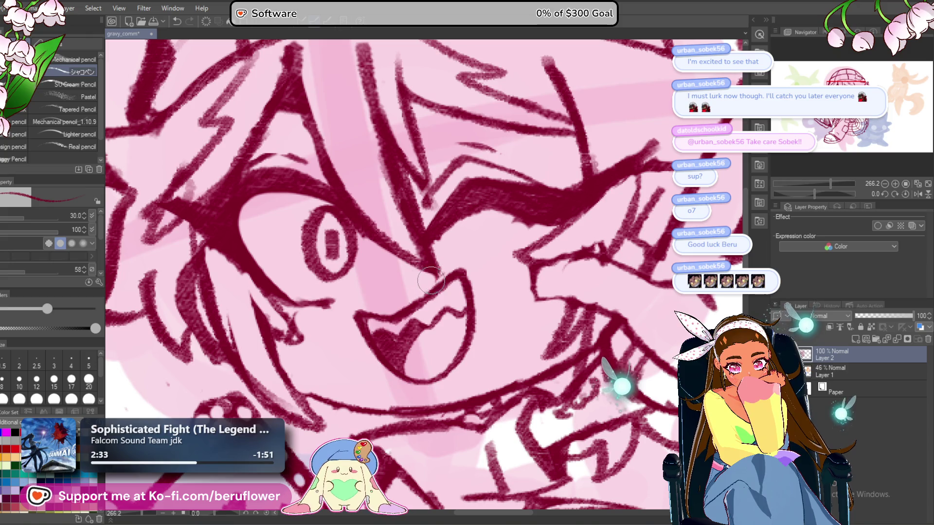
pyautogui.scroll(2, 440, 253)
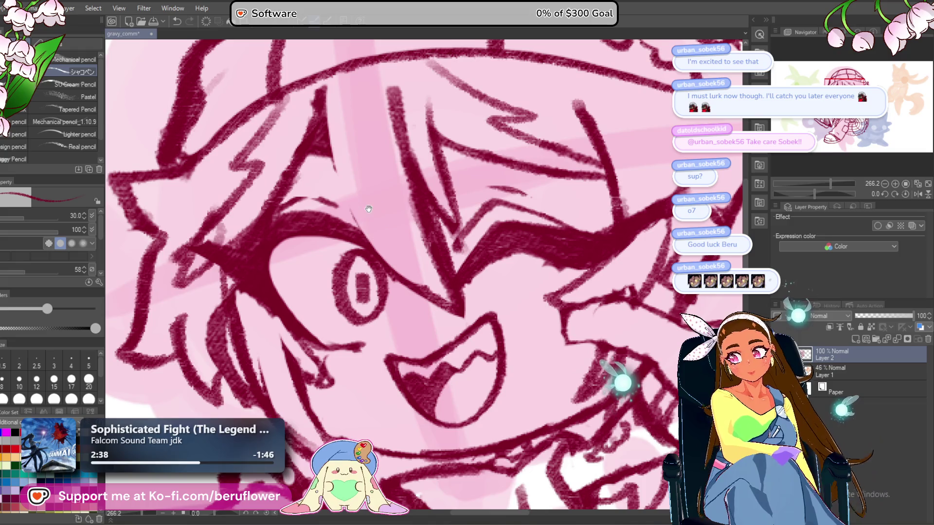
# Thin the line under the eye, redraw a hair strand, and bolden the eye-to-mouth-corner line.
pyautogui.moveTo(368, 208); pyautogui.dragTo(388, 220)
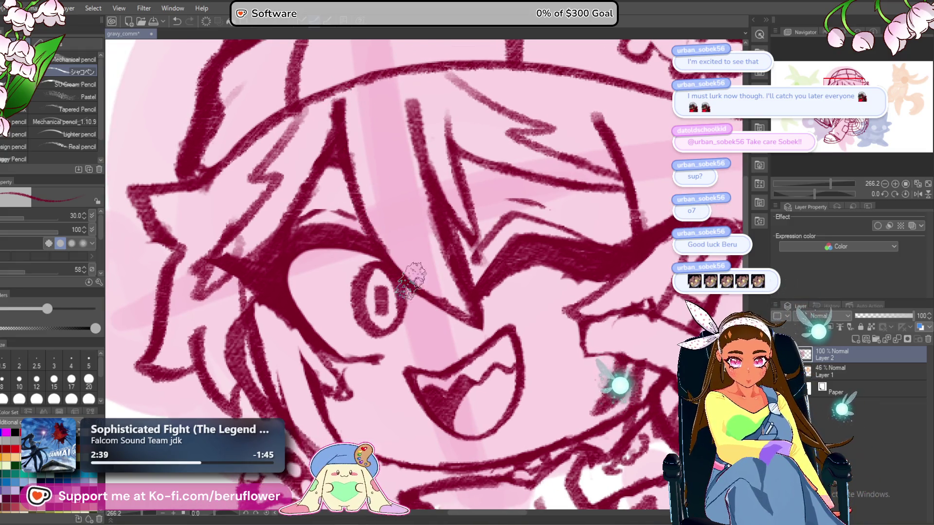
pyautogui.scroll(-4, 469, 316)
pyautogui.scroll(3, 477, 322)
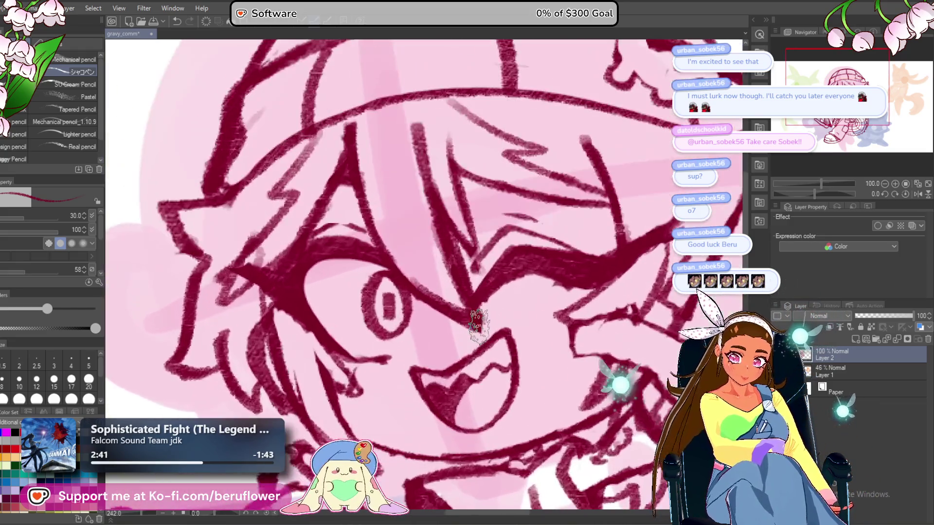
pyautogui.moveTo(482, 245); pyautogui.dragTo(470, 215)
pyautogui.moveTo(385, 228)
pyautogui.mouseDown()
pyautogui.moveTo(438, 282)
pyautogui.moveTo(413, 216)
pyautogui.moveTo(438, 195)
pyautogui.moveTo(402, 148)
pyautogui.moveTo(397, 178)
pyautogui.mouseUp()
pyautogui.moveTo(321, 155)
pyautogui.mouseDown()
pyautogui.moveTo(375, 243)
pyautogui.moveTo(443, 301)
pyautogui.mouseUp()
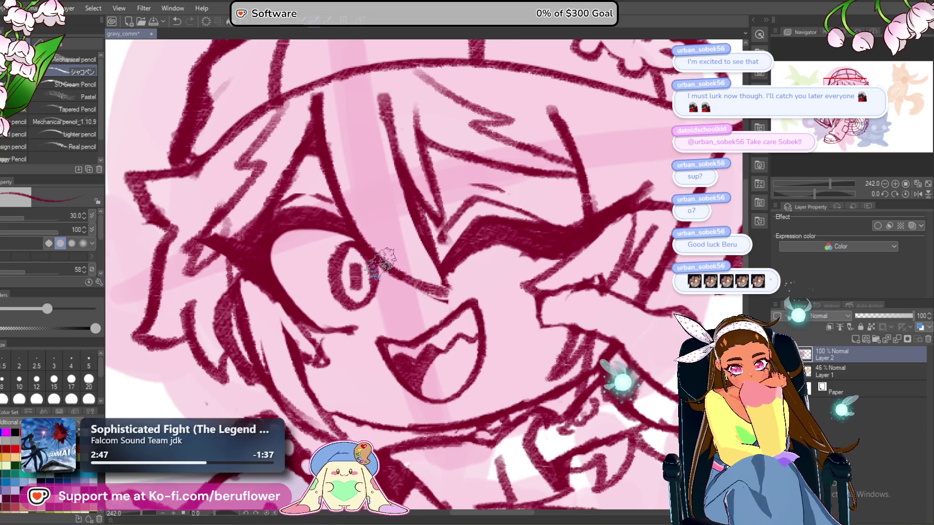
pyautogui.moveTo(341, 168); pyautogui.dragTo(418, 280)
pyautogui.hotkey('ctrl', 'z')
pyautogui.moveTo(312, 134); pyautogui.dragTo(351, 219)
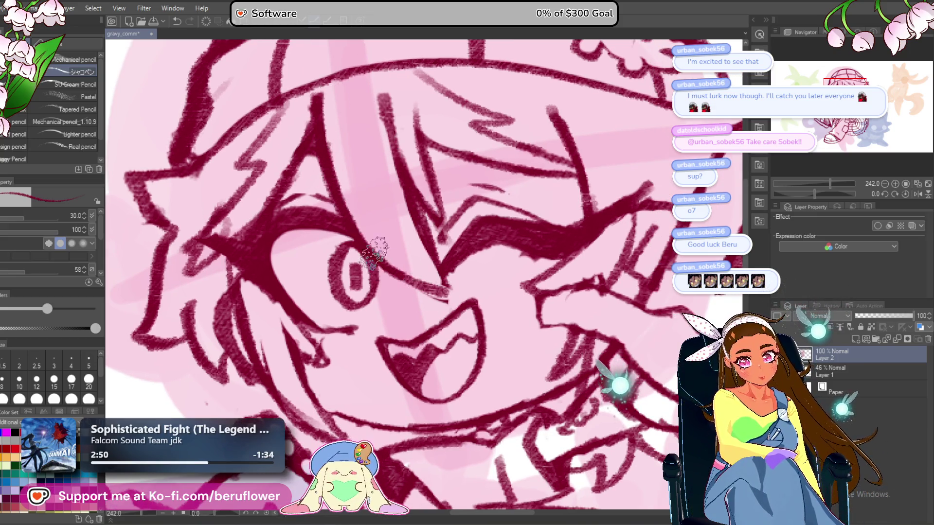
pyautogui.moveTo(387, 255); pyautogui.dragTo(438, 299)
# Draw a new hair strand over the forehead using a rotated view, then zoom back out.
pyautogui.hotkey('ctrl', '0')
pyautogui.moveTo(819, 184); pyautogui.dragTo(835, 194)
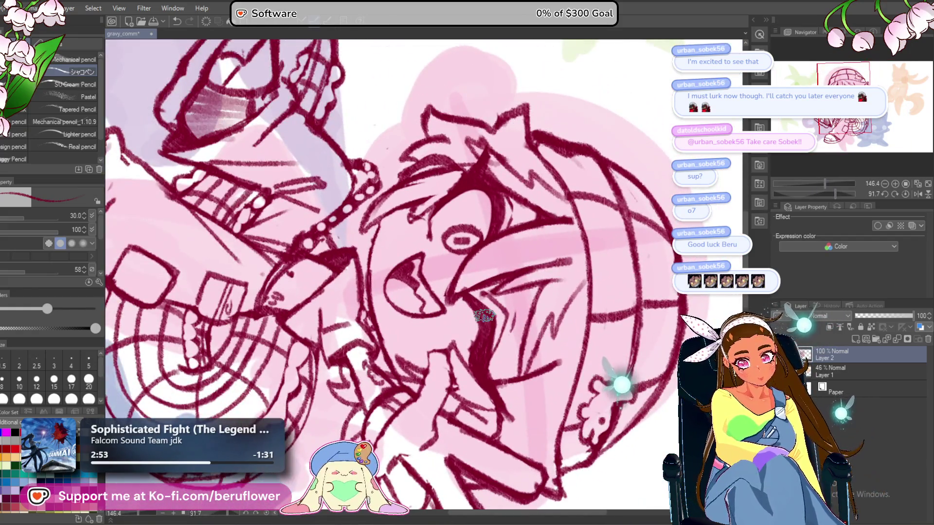
pyautogui.scroll(4, 484, 315)
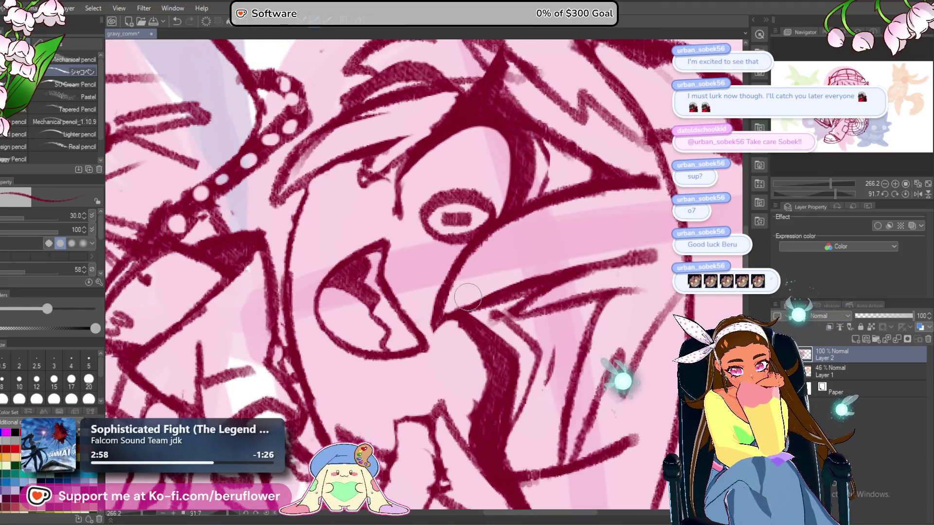
pyautogui.moveTo(835, 194); pyautogui.dragTo(814, 194)
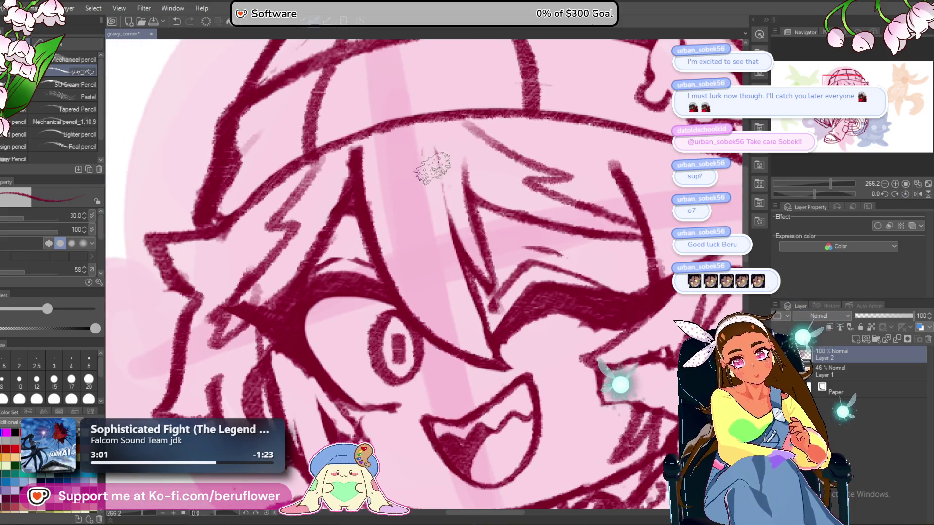
pyautogui.moveTo(431, 166); pyautogui.dragTo(460, 301)
pyautogui.moveTo(435, 214); pyautogui.dragTo(467, 316)
pyautogui.hotkey('ctrl', 'z')
pyautogui.hotkey('ctrl', 'z')
pyautogui.moveTo(433, 155); pyautogui.dragTo(446, 208)
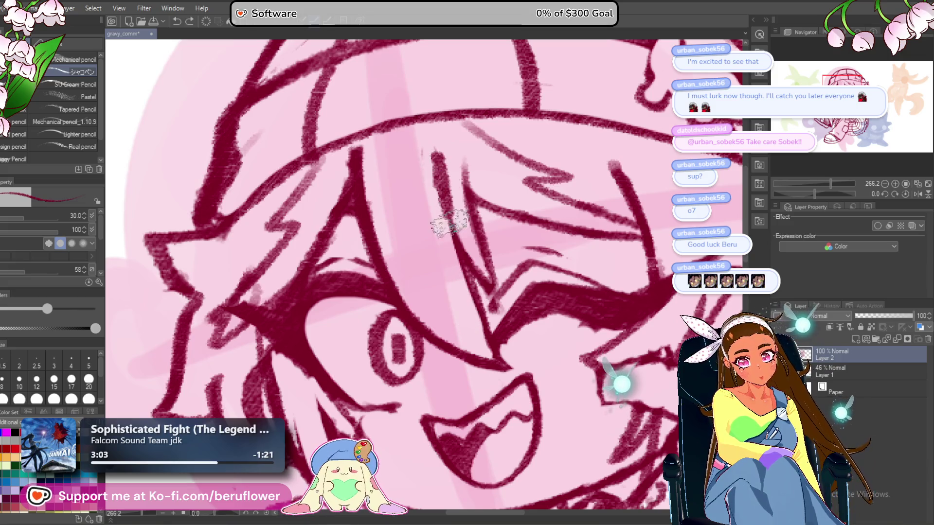
pyautogui.scroll(-5, 462, 249)
pyautogui.scroll(-1, 464, 249)
pyautogui.moveTo(529, 386); pyautogui.dragTo(483, 369)
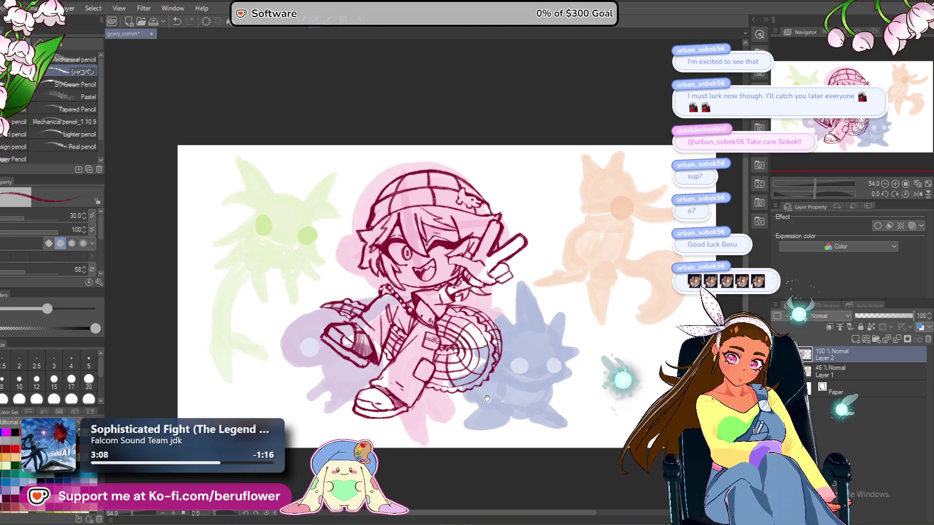
# Transform the chibi sketch on Layer 2, shifting it slightly right, and commit it.
pyautogui.scroll(3, 490, 398)
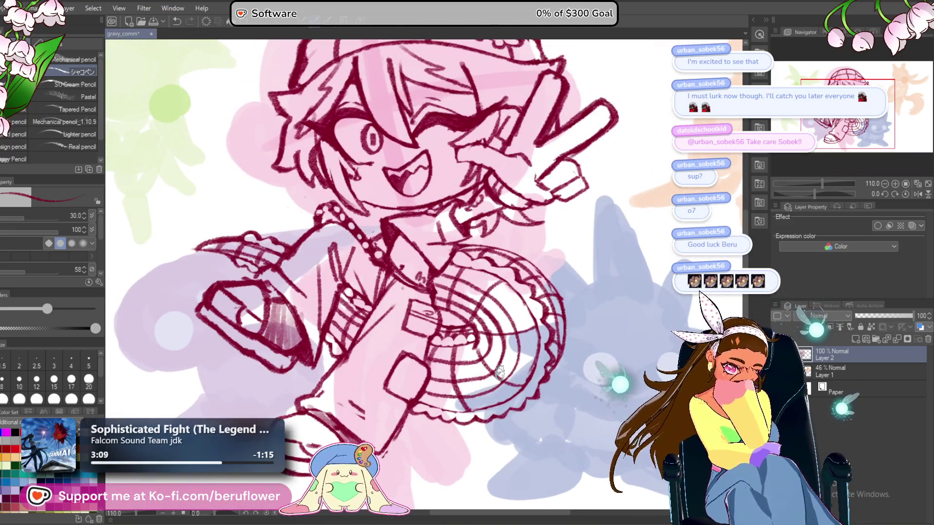
pyautogui.moveTo(531, 363); pyautogui.dragTo(441, 313)
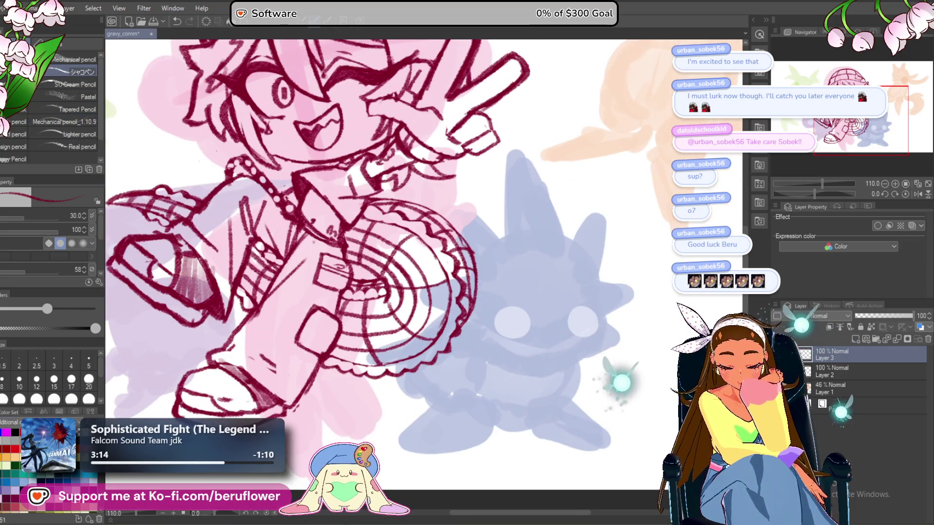
pyautogui.moveTo(608, 277); pyautogui.dragTo(540, 297)
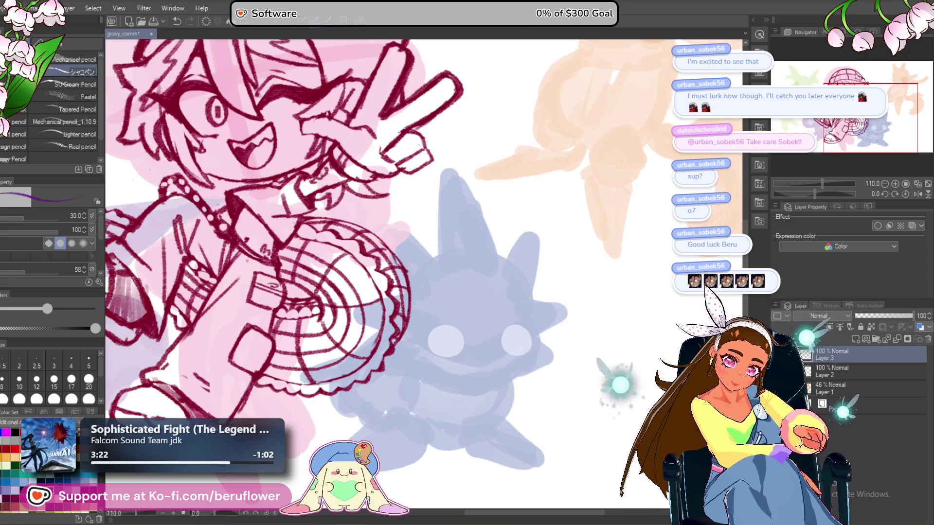
pyautogui.moveTo(257, 358)
pyautogui.mouseDown()
pyautogui.moveTo(140, 336)
pyautogui.moveTo(303, 308)
pyautogui.moveTo(534, 378)
pyautogui.mouseUp()
pyautogui.scroll(-2, 535, 378)
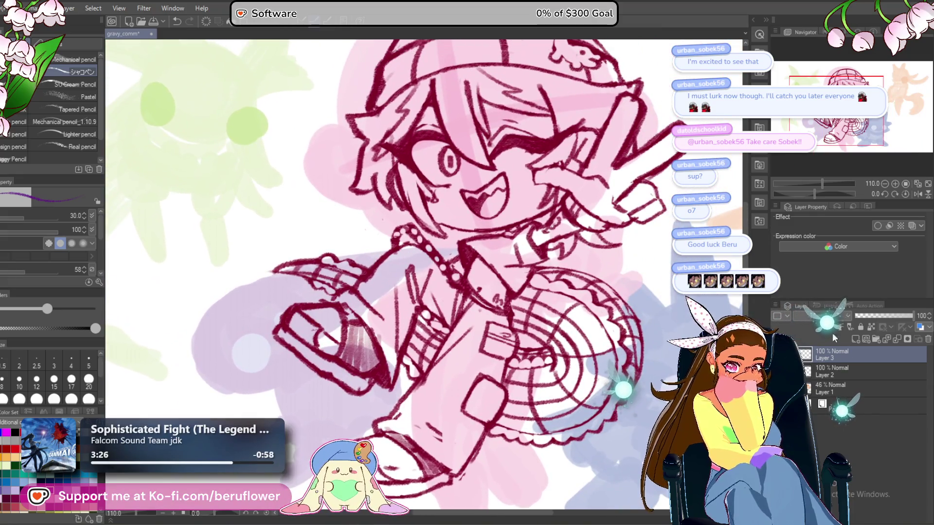
pyautogui.scroll(-1, 432, 354)
pyautogui.moveTo(432, 354); pyautogui.dragTo(335, 346)
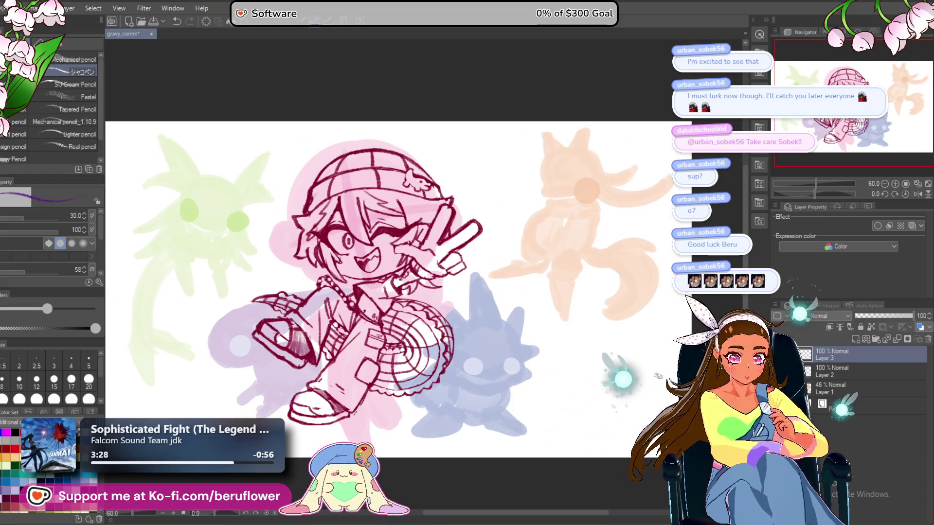
pyautogui.click(847, 370)
pyautogui.hotkey('ctrl', 't')
pyautogui.moveTo(431, 336); pyautogui.dragTo(453, 336)
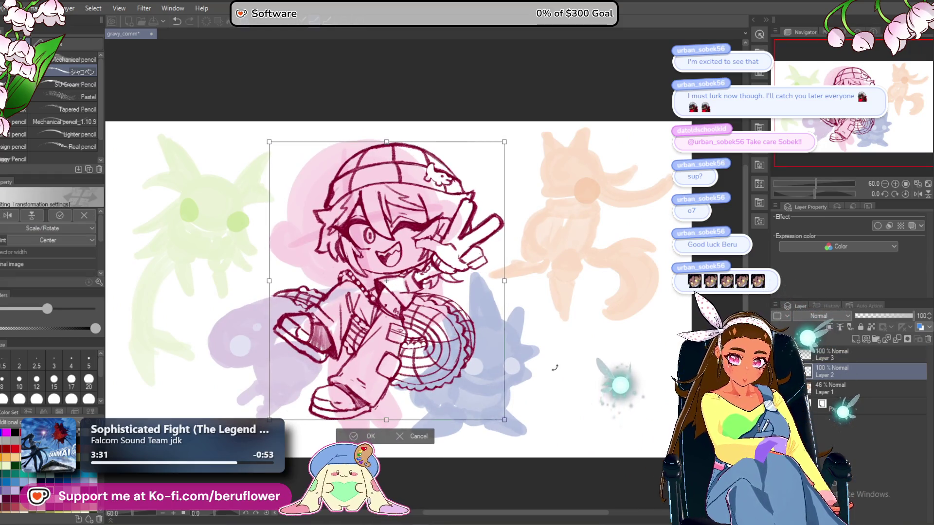
pyautogui.press('Return')
# Fade Layer 2 to 48% opacity and start a purple stroke on Layer 3.
pyautogui.moveTo(547, 388); pyautogui.dragTo(511, 375)
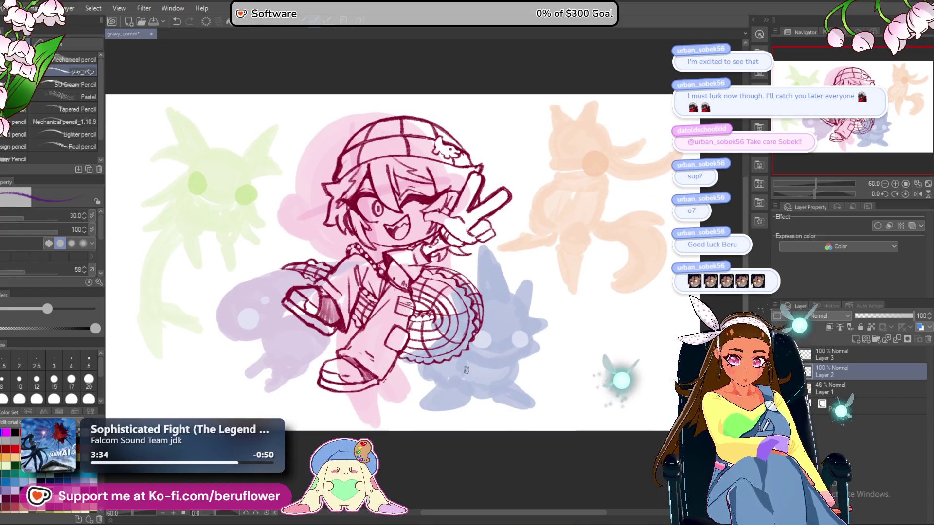
pyautogui.moveTo(453, 394); pyautogui.dragTo(428, 389)
pyautogui.scroll(3, 428, 389)
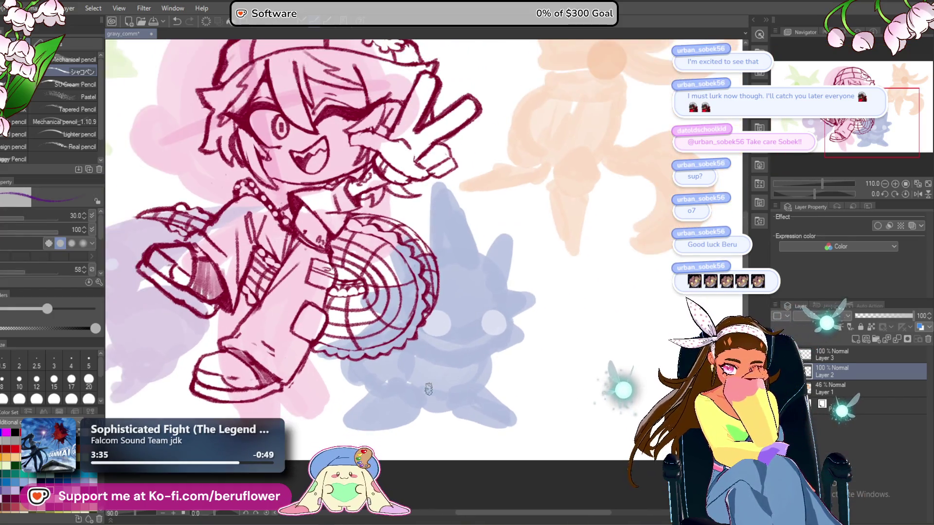
pyautogui.moveTo(534, 396); pyautogui.dragTo(522, 388)
pyautogui.moveTo(892, 317); pyautogui.dragTo(883, 319)
pyautogui.click(872, 357)
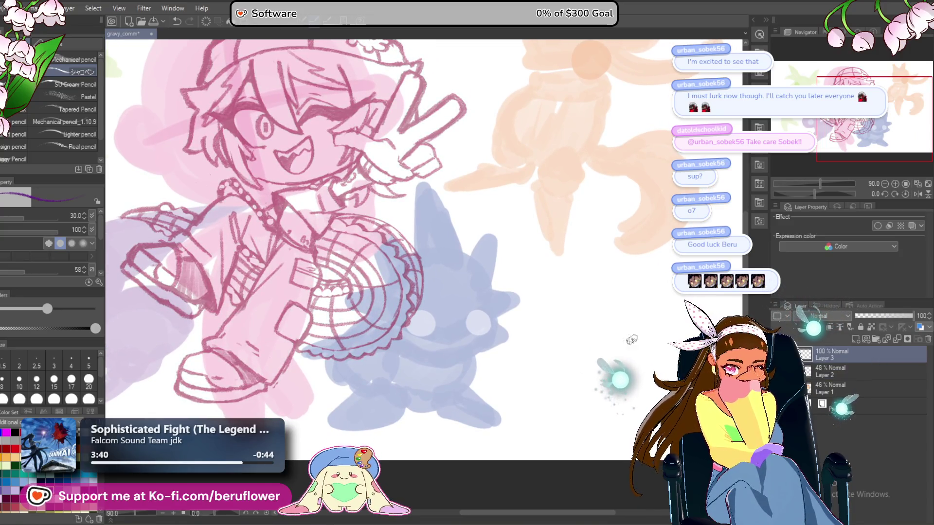
pyautogui.scroll(3, 408, 243)
pyautogui.moveTo(402, 180); pyautogui.dragTo(408, 117)
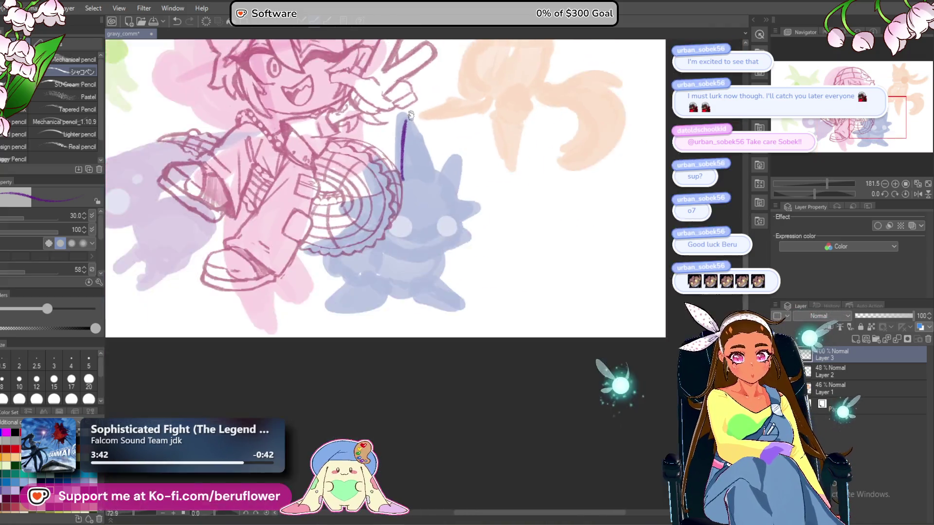
# Draw the creature's round head outline and both goggle lens circles in purple.
pyautogui.scroll(3, 410, 115)
pyautogui.hotkey('ctrl', 'z')
pyautogui.moveTo(396, 214)
pyautogui.mouseDown()
pyautogui.moveTo(404, 319)
pyautogui.moveTo(412, 317)
pyautogui.mouseUp()
pyautogui.moveTo(455, 291)
pyautogui.mouseDown()
pyautogui.moveTo(463, 282)
pyautogui.moveTo(423, 256)
pyautogui.moveTo(418, 265)
pyautogui.mouseUp()
pyautogui.moveTo(558, 267)
pyautogui.mouseDown()
pyautogui.moveTo(543, 273)
pyautogui.moveTo(506, 258)
pyautogui.moveTo(516, 287)
pyautogui.moveTo(511, 265)
pyautogui.mouseUp()
pyautogui.moveTo(408, 258)
pyautogui.mouseDown()
pyautogui.moveTo(386, 297)
pyautogui.moveTo(394, 266)
pyautogui.mouseUp()
pyautogui.moveTo(511, 255)
pyautogui.mouseDown()
pyautogui.moveTo(487, 289)
pyautogui.moveTo(529, 245)
pyautogui.mouseUp()
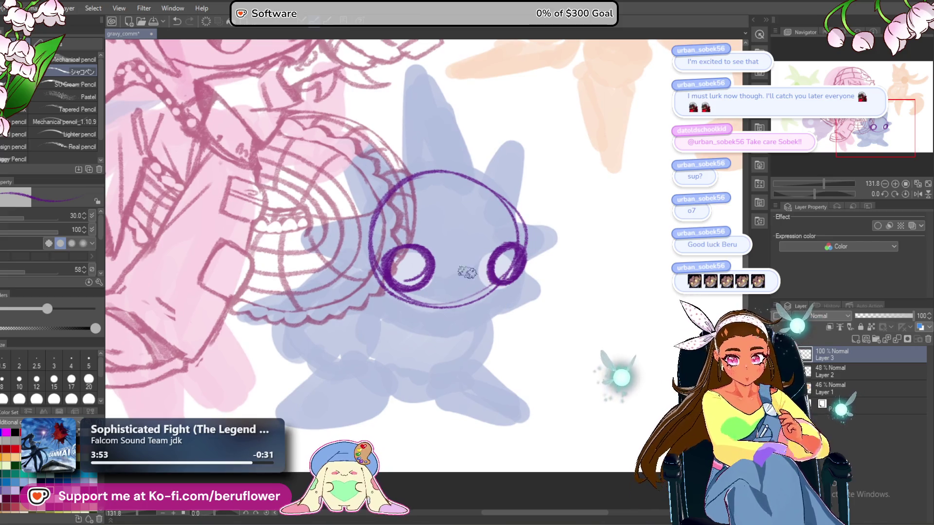
# Draw the goggle band between and around the lenses.
pyautogui.moveTo(469, 292); pyautogui.dragTo(492, 286)
pyautogui.moveTo(423, 286)
pyautogui.mouseDown()
pyautogui.moveTo(450, 293)
pyautogui.moveTo(443, 290)
pyautogui.mouseUp()
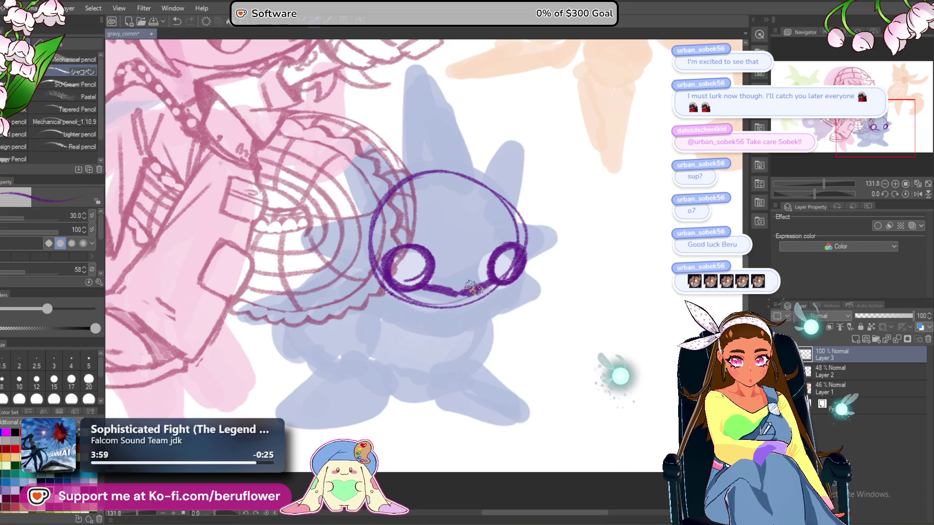
pyautogui.moveTo(449, 290)
pyautogui.mouseDown()
pyautogui.moveTo(421, 257)
pyautogui.moveTo(443, 266)
pyautogui.moveTo(485, 255)
pyautogui.moveTo(461, 266)
pyautogui.moveTo(457, 291)
pyautogui.moveTo(506, 253)
pyautogui.mouseUp()
pyautogui.moveTo(406, 270); pyautogui.dragTo(401, 273)
# Draw a brow line across the creature's head.
pyautogui.moveTo(407, 228)
pyautogui.mouseDown()
pyautogui.moveTo(383, 255)
pyautogui.moveTo(354, 238)
pyautogui.mouseUp()
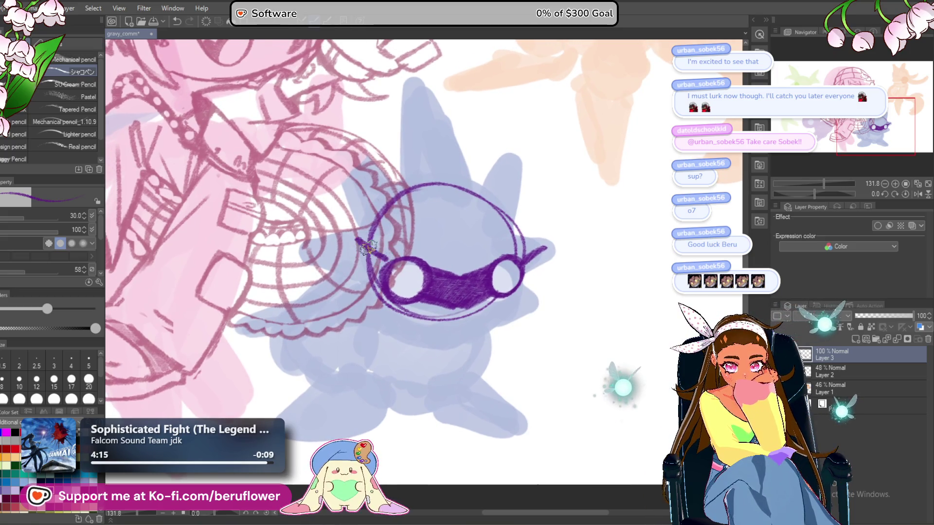
pyautogui.moveTo(560, 235); pyautogui.dragTo(546, 236)
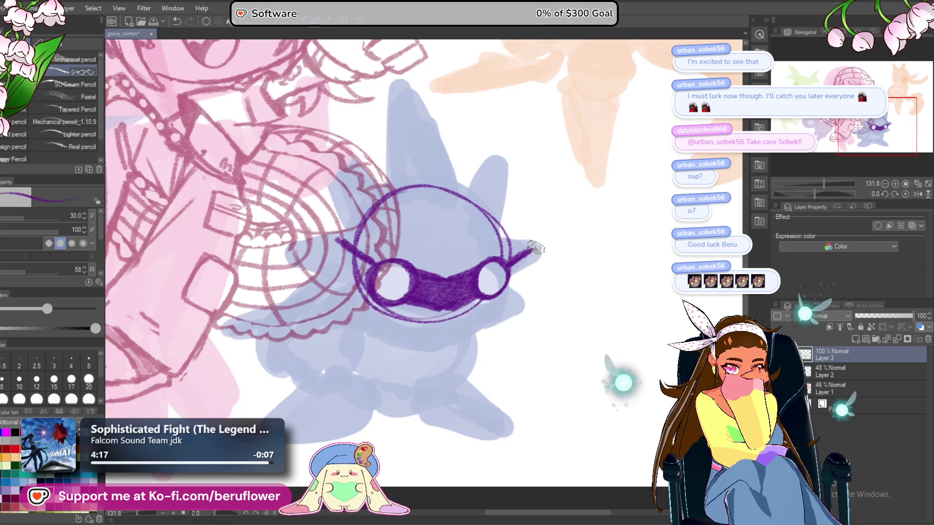
pyautogui.moveTo(515, 266); pyautogui.dragTo(507, 282)
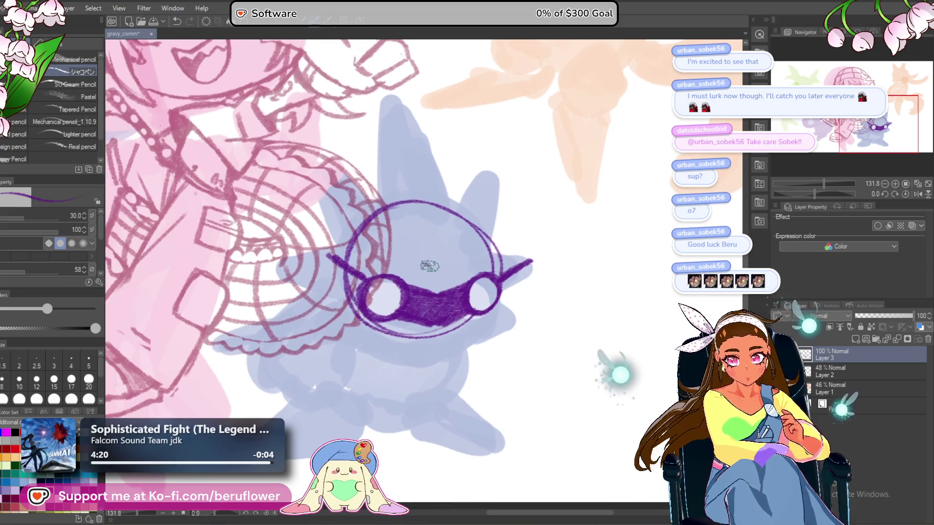
pyautogui.moveTo(426, 265); pyautogui.dragTo(459, 263)
pyautogui.hotkey('ctrl', 'z')
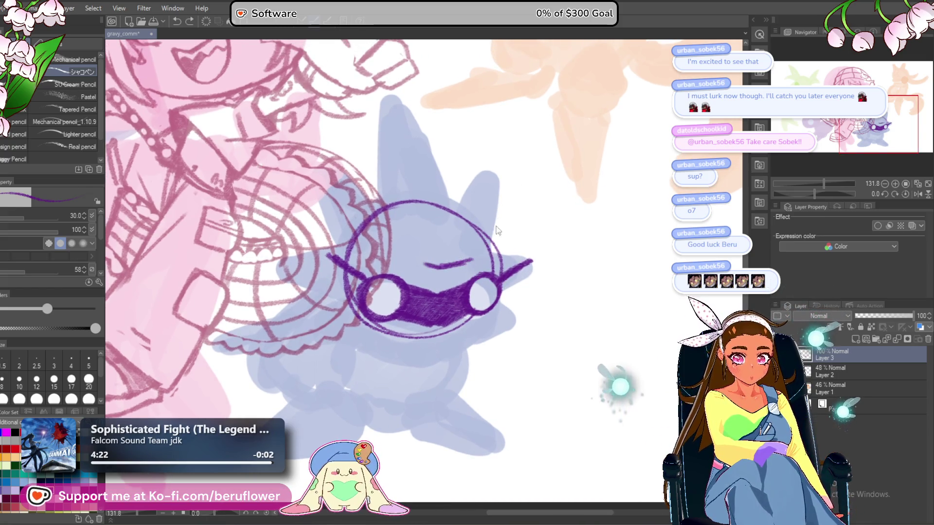
pyautogui.moveTo(476, 256)
pyautogui.mouseDown()
pyautogui.moveTo(530, 246)
pyautogui.moveTo(524, 262)
pyautogui.moveTo(557, 258)
pyautogui.mouseUp()
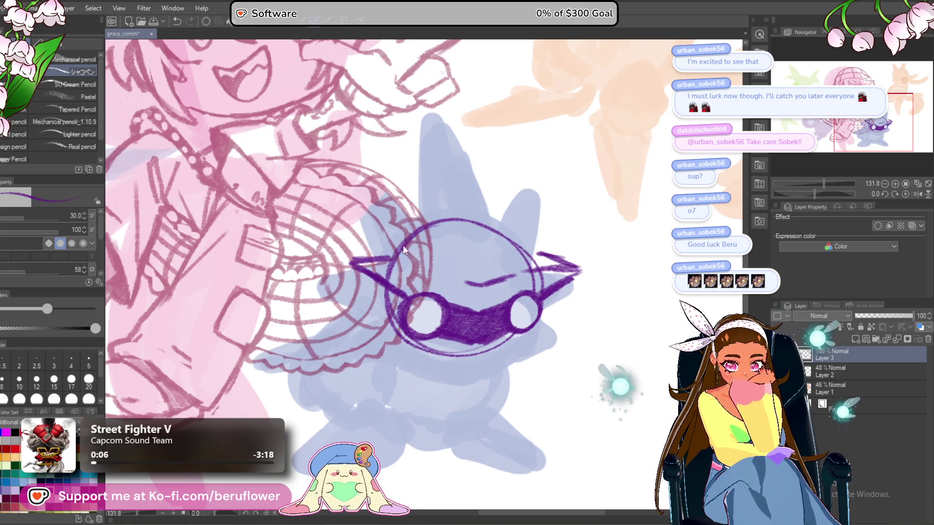
# Shape the left goggle strap with a pointed tip running down to the lens.
pyautogui.moveTo(374, 266); pyautogui.dragTo(353, 263)
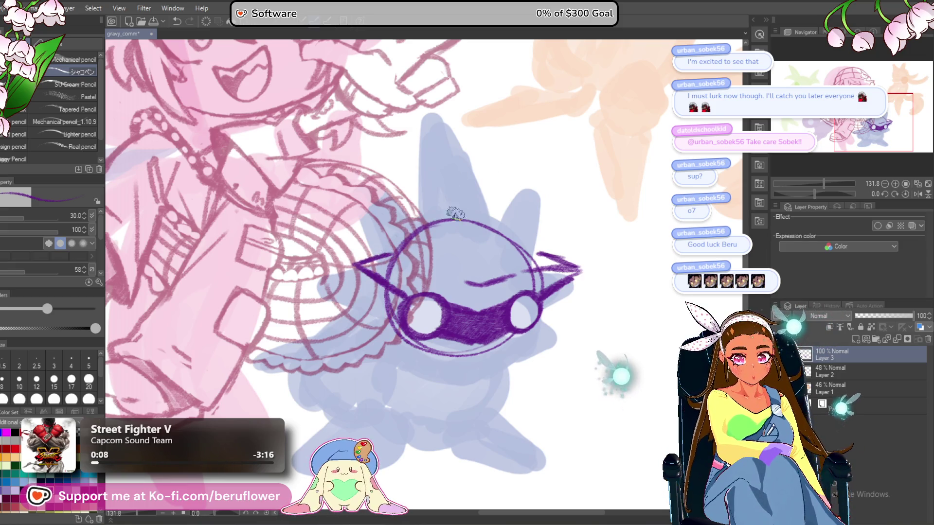
pyautogui.hotkey('ctrl', 'z')
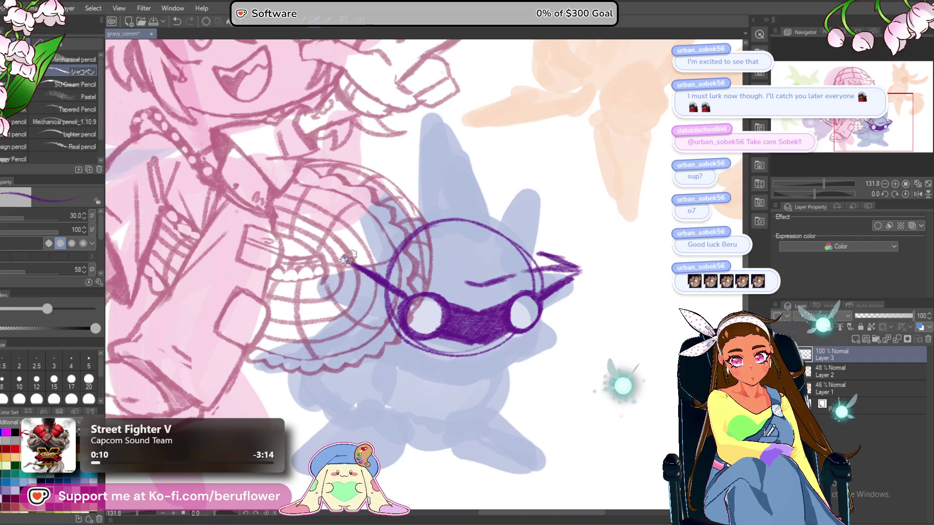
pyautogui.moveTo(393, 250)
pyautogui.mouseDown()
pyautogui.moveTo(577, 208)
pyautogui.moveTo(391, 226)
pyautogui.mouseUp()
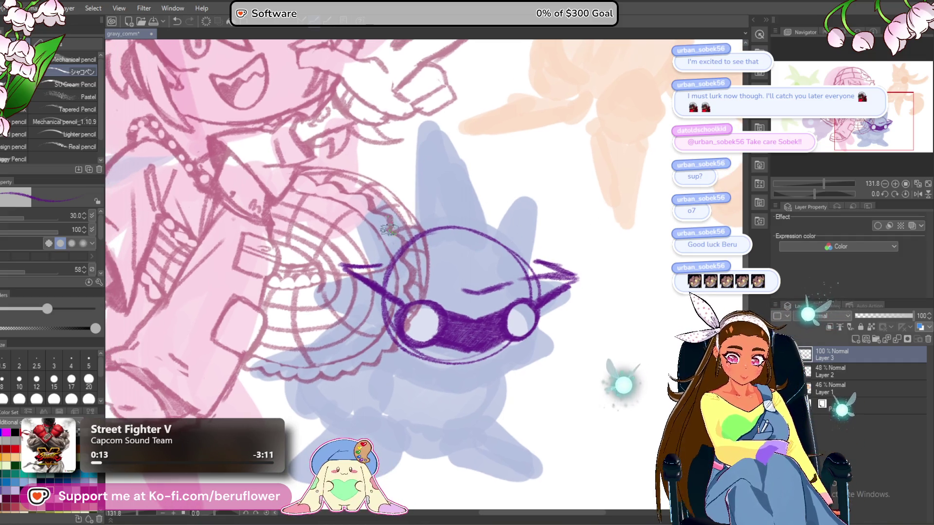
pyautogui.moveTo(336, 267)
pyautogui.mouseDown()
pyautogui.moveTo(381, 265)
pyautogui.moveTo(406, 280)
pyautogui.mouseUp()
pyautogui.hotkey('ctrl', 'z')
pyautogui.moveTo(340, 263); pyautogui.dragTo(403, 294)
pyautogui.hotkey('ctrl', 'z')
pyautogui.moveTo(341, 265); pyautogui.dragTo(405, 277)
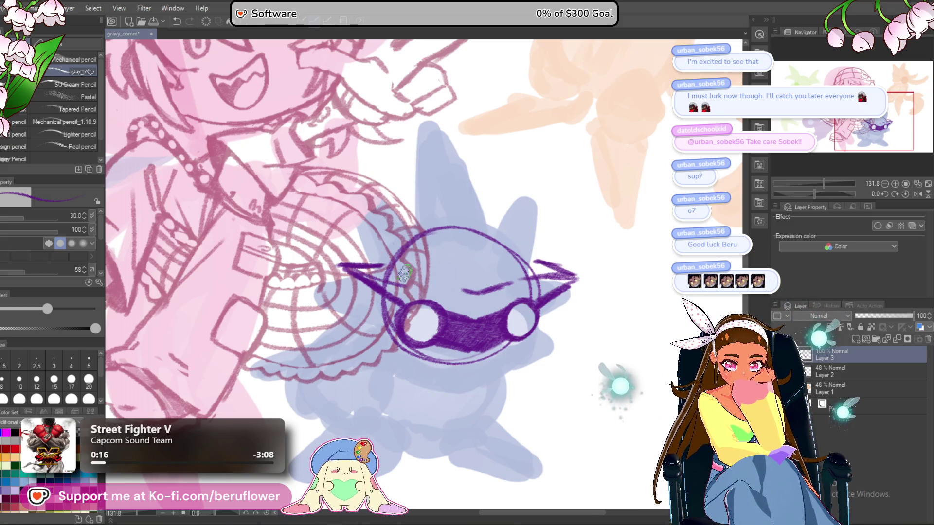
# Ring the left lens in dark purple and add eyebrows above the goggles.
pyautogui.moveTo(585, 179); pyautogui.dragTo(569, 172)
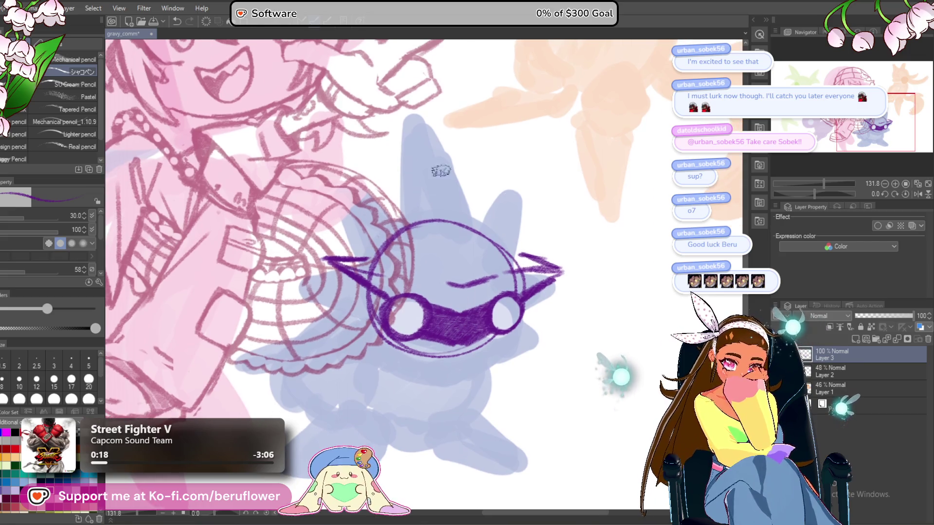
pyautogui.scroll(-5, 404, 274)
pyautogui.scroll(5, 413, 285)
pyautogui.scroll(1, 413, 284)
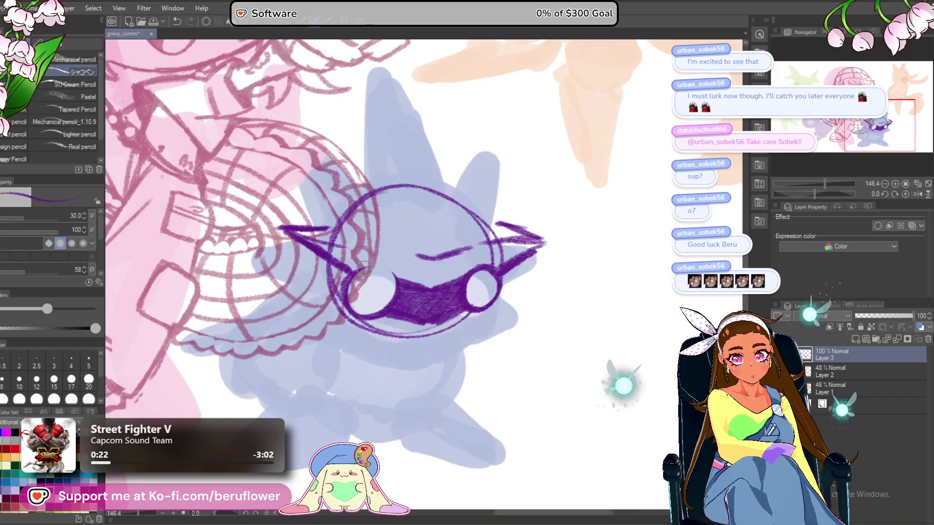
pyautogui.moveTo(389, 273); pyautogui.dragTo(395, 285)
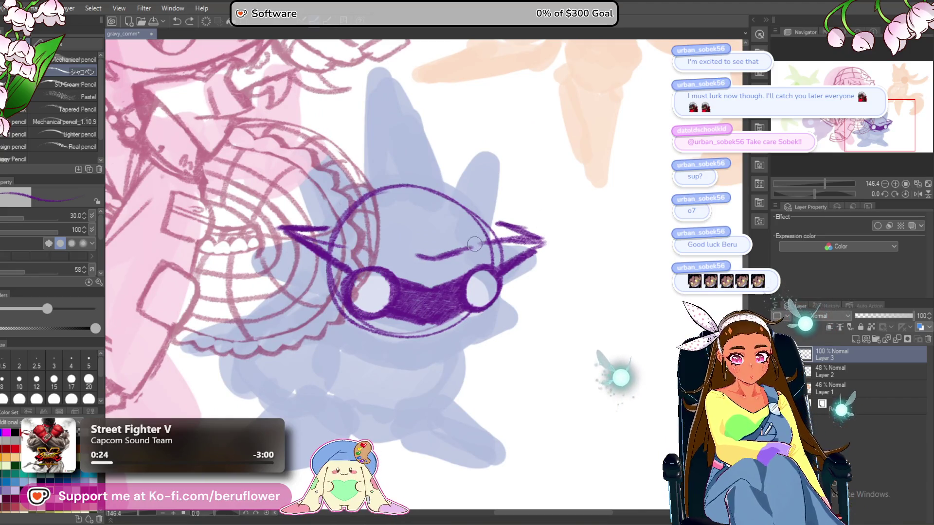
pyautogui.moveTo(492, 242); pyautogui.dragTo(448, 258)
pyautogui.moveTo(364, 252); pyautogui.dragTo(407, 264)
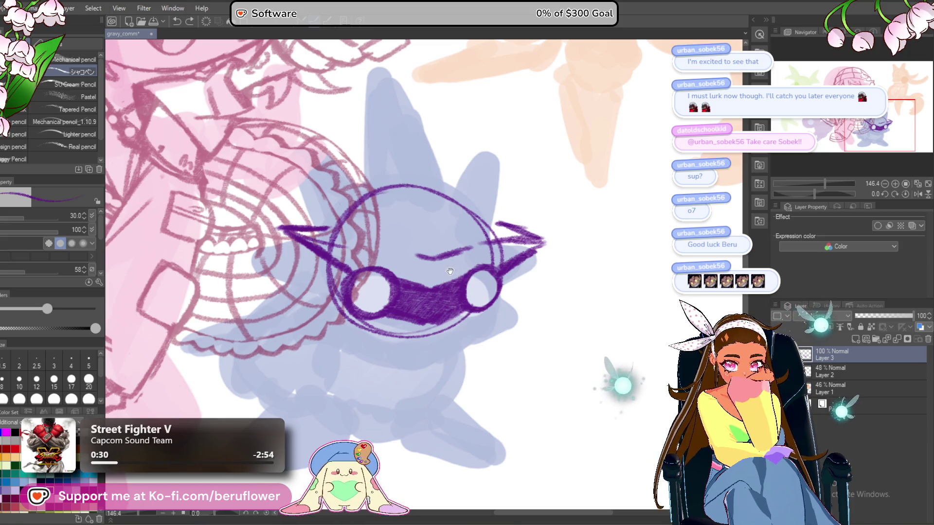
pyautogui.moveTo(387, 273)
pyautogui.mouseDown()
pyautogui.moveTo(384, 291)
pyautogui.moveTo(373, 263)
pyautogui.mouseUp()
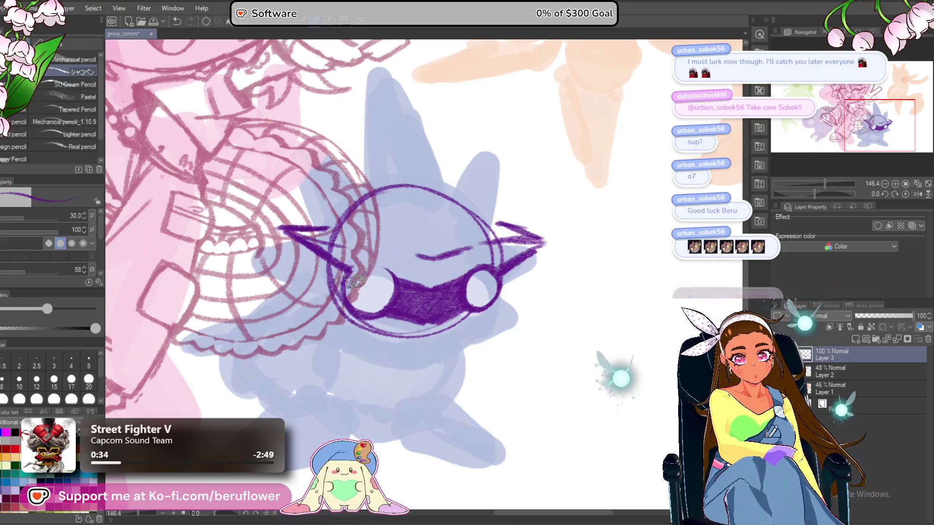
pyautogui.moveTo(356, 268)
pyautogui.mouseDown()
pyautogui.moveTo(383, 265)
pyautogui.moveTo(370, 302)
pyautogui.mouseUp()
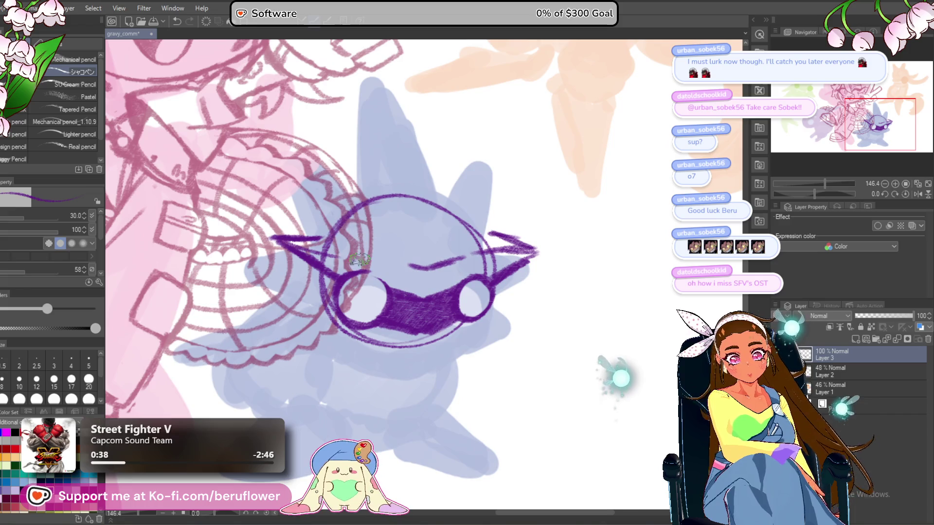
pyautogui.moveTo(362, 272); pyautogui.dragTo(384, 285)
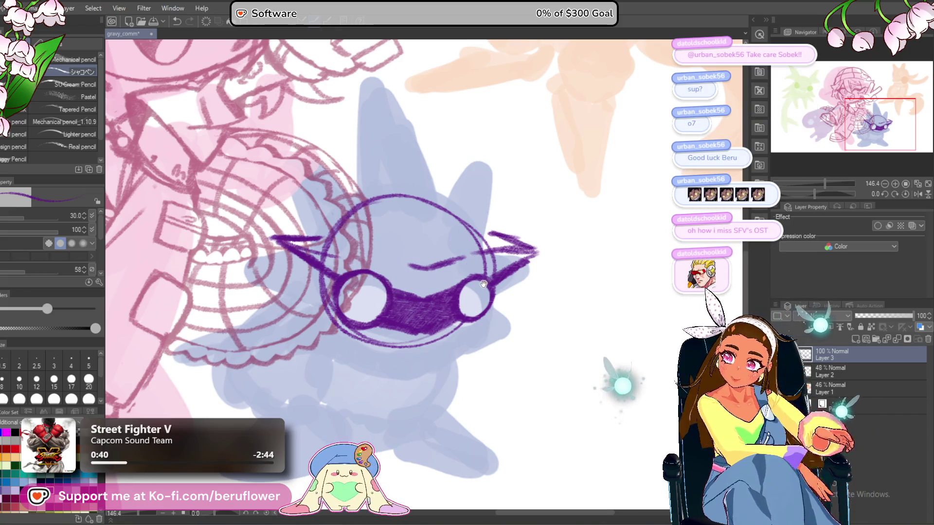
# Retrace the right goggle lens outline darker.
pyautogui.moveTo(478, 294); pyautogui.dragTo(474, 300)
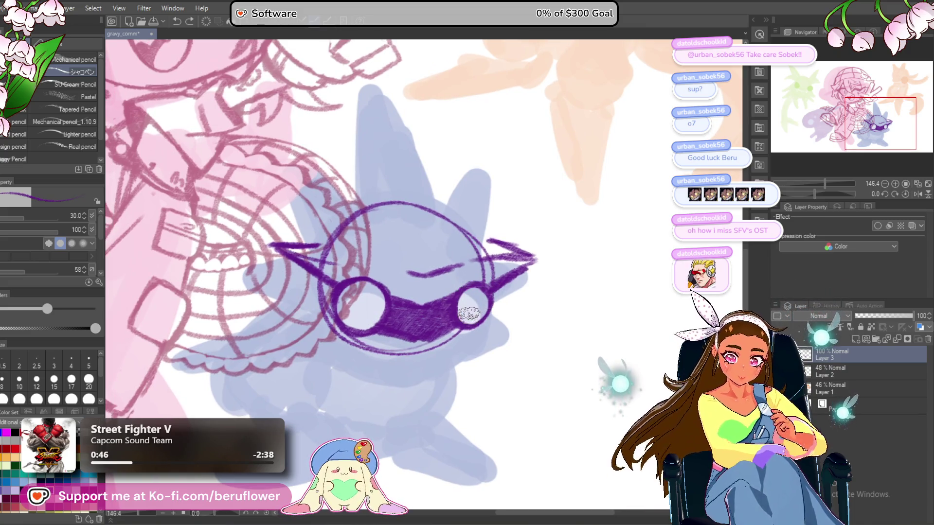
pyautogui.moveTo(452, 303)
pyautogui.mouseDown()
pyautogui.moveTo(479, 273)
pyautogui.moveTo(501, 314)
pyautogui.moveTo(462, 336)
pyautogui.moveTo(462, 296)
pyautogui.moveTo(483, 297)
pyautogui.moveTo(475, 322)
pyautogui.mouseUp()
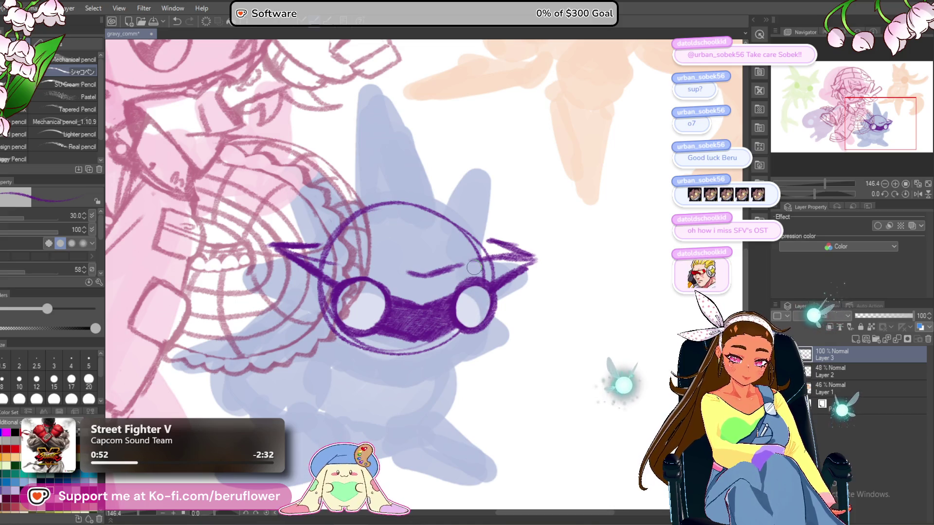
pyautogui.scroll(-5, 475, 267)
pyautogui.scroll(5, 474, 268)
pyautogui.moveTo(474, 267); pyautogui.dragTo(482, 273)
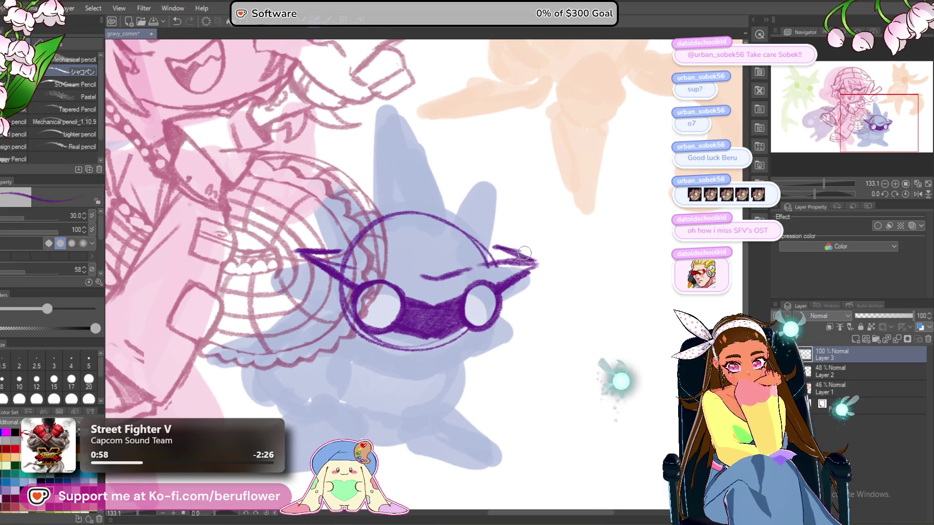
pyautogui.scroll(-5, 524, 252)
pyautogui.scroll(4, 524, 252)
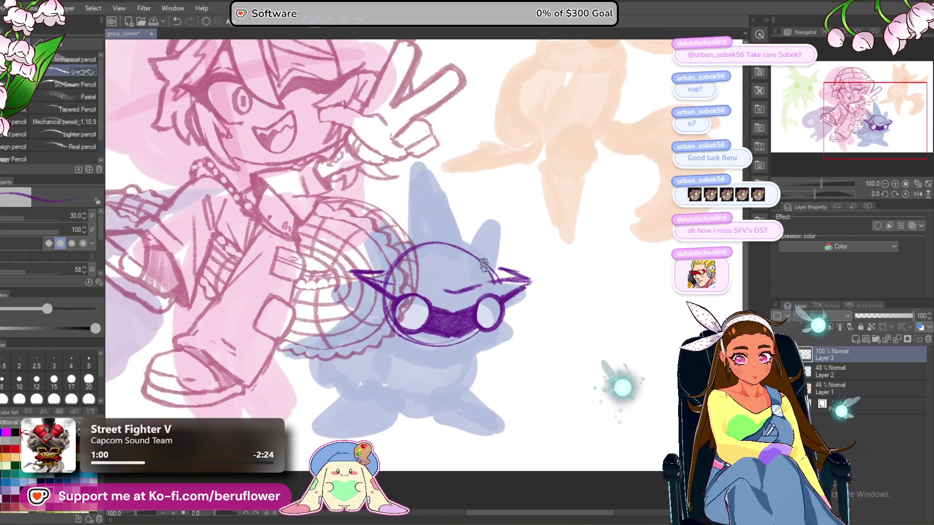
pyautogui.scroll(2, 484, 265)
pyautogui.scroll(1, 361, 299)
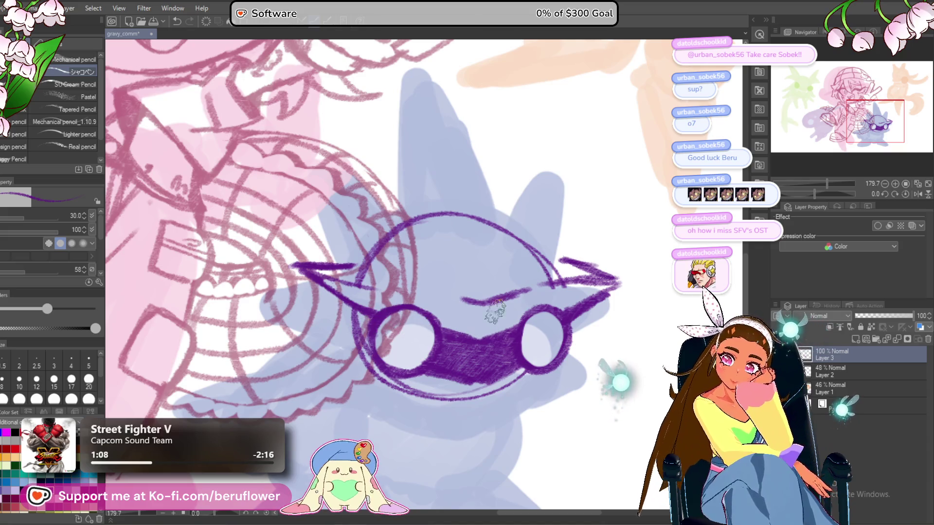
# Try an ear stroke down to the head, then undo it.
pyautogui.moveTo(545, 290)
pyautogui.mouseDown()
pyautogui.moveTo(485, 305)
pyautogui.moveTo(495, 315)
pyautogui.moveTo(468, 316)
pyautogui.moveTo(488, 313)
pyautogui.moveTo(457, 332)
pyautogui.mouseUp()
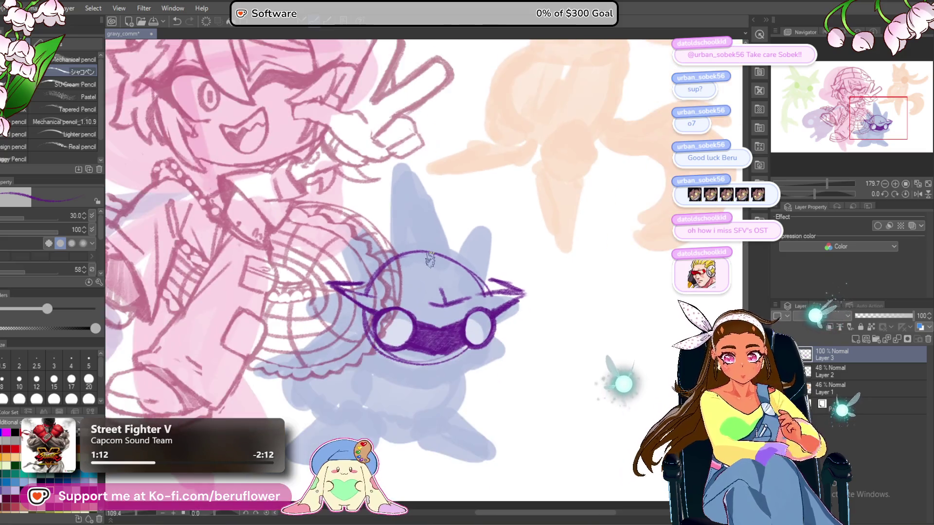
pyautogui.scroll(-3, 404, 200)
pyautogui.moveTo(399, 150); pyautogui.dragTo(460, 299)
pyautogui.hotkey('ctrl', 'z')
pyautogui.hotkey('ctrl', 'z')
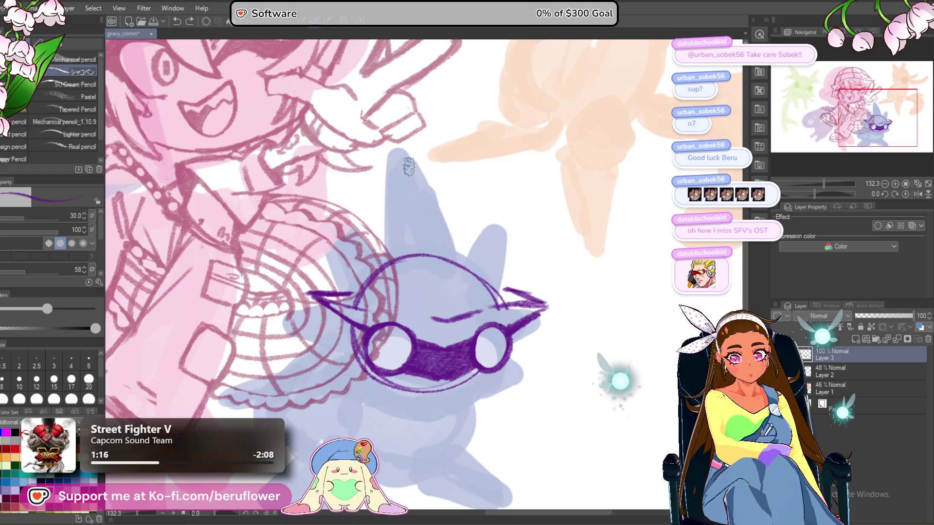
# Draw the tall left ear spike down to the head and trace its edges.
pyautogui.moveTo(394, 168); pyautogui.dragTo(466, 312)
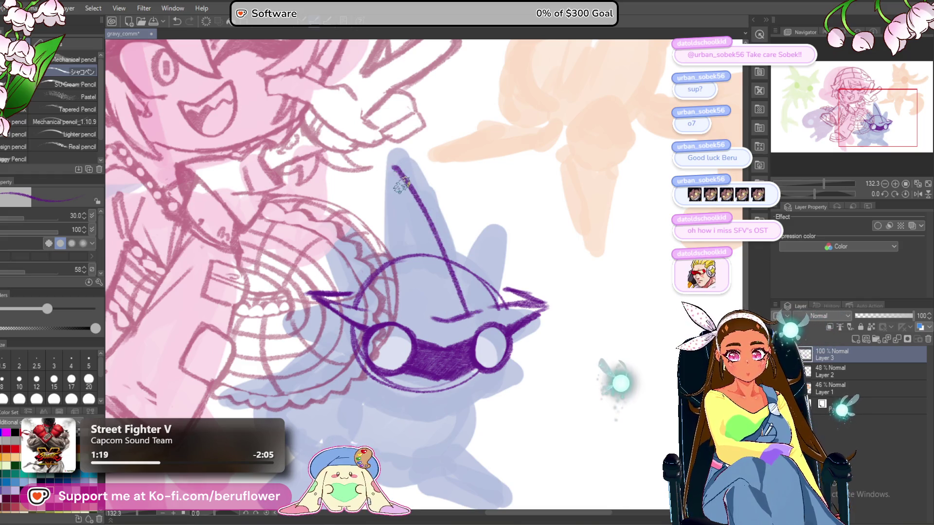
pyautogui.moveTo(388, 162)
pyautogui.mouseDown()
pyautogui.moveTo(394, 243)
pyautogui.moveTo(389, 212)
pyautogui.moveTo(404, 231)
pyautogui.moveTo(321, 181)
pyautogui.moveTo(350, 255)
pyautogui.moveTo(316, 180)
pyautogui.moveTo(387, 224)
pyautogui.mouseUp()
pyautogui.scroll(-1, 397, 216)
pyautogui.moveTo(571, 210); pyautogui.dragTo(512, 213)
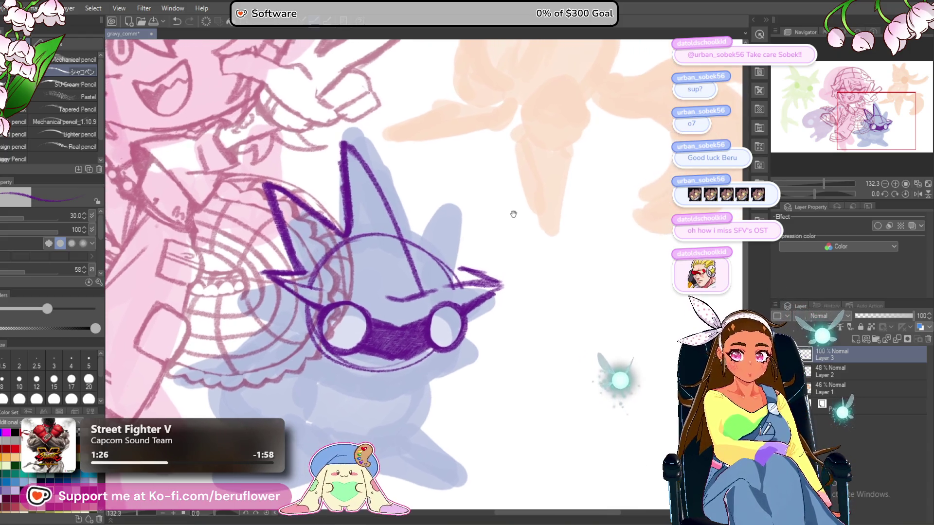
pyautogui.moveTo(343, 146); pyautogui.dragTo(399, 210)
# Outline the right spike's side down to the head.
pyautogui.moveTo(424, 247)
pyautogui.mouseDown()
pyautogui.moveTo(413, 235)
pyautogui.moveTo(438, 192)
pyautogui.moveTo(424, 214)
pyautogui.moveTo(448, 197)
pyautogui.moveTo(446, 245)
pyautogui.moveTo(440, 228)
pyautogui.mouseUp()
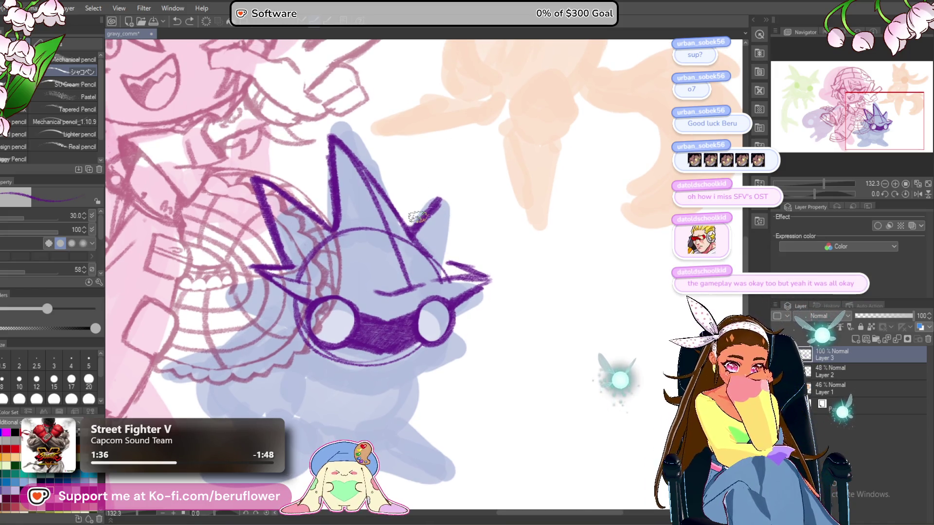
pyautogui.moveTo(443, 198); pyautogui.dragTo(449, 263)
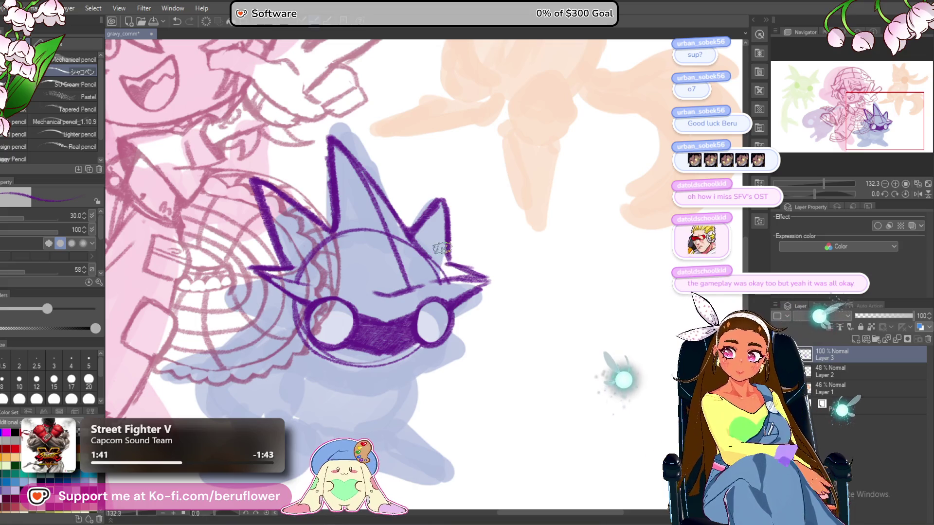
pyautogui.moveTo(440, 246); pyautogui.dragTo(433, 245)
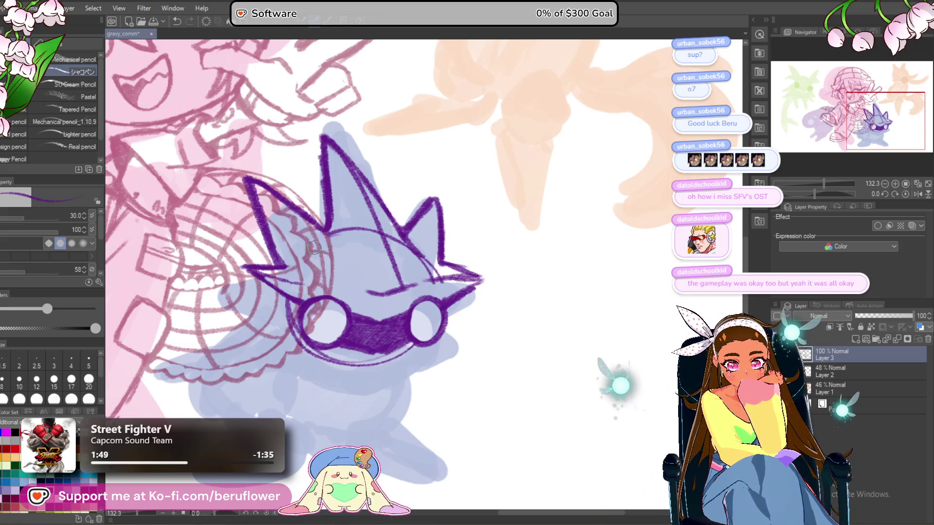
pyautogui.moveTo(387, 244)
pyautogui.mouseDown()
pyautogui.moveTo(381, 250)
pyautogui.moveTo(392, 248)
pyautogui.mouseUp()
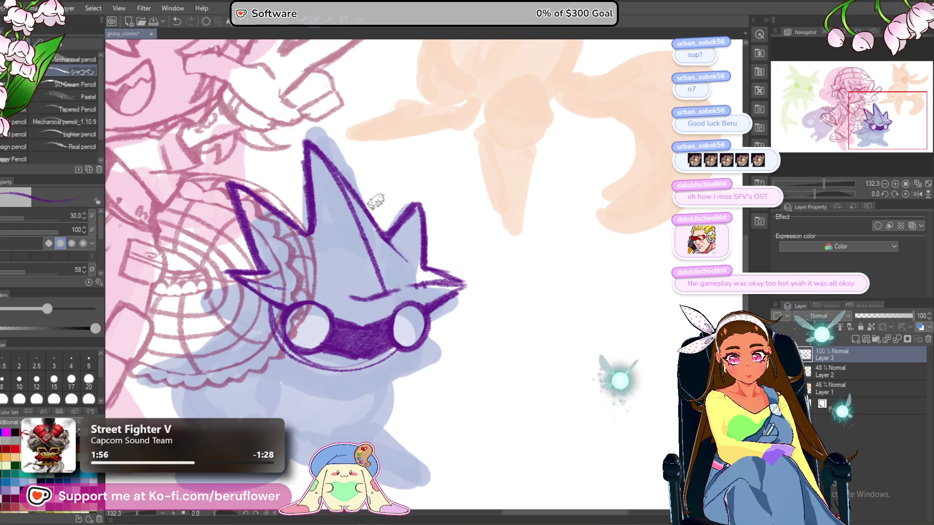
pyautogui.scroll(-5, 368, 194)
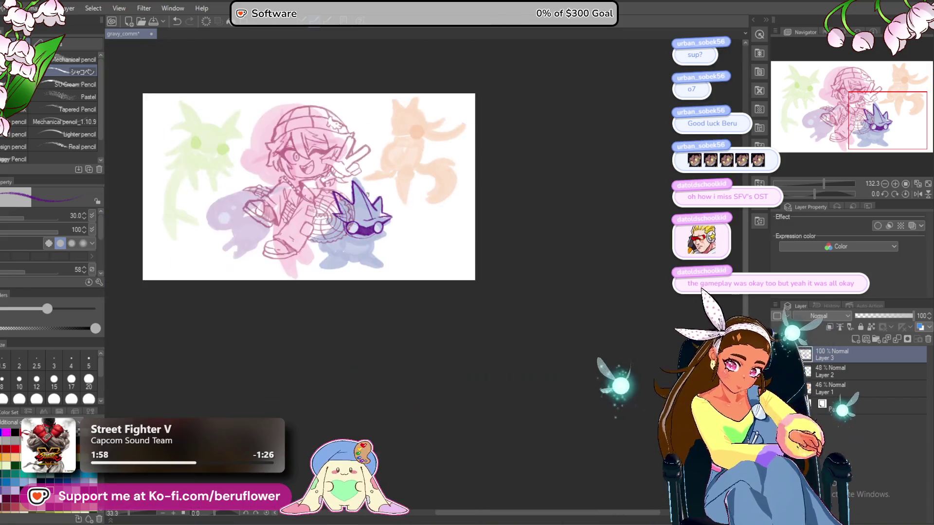
# On a tilted canvas, thicken the spike's lower edge and link its tip to the lens.
pyautogui.scroll(4, 369, 195)
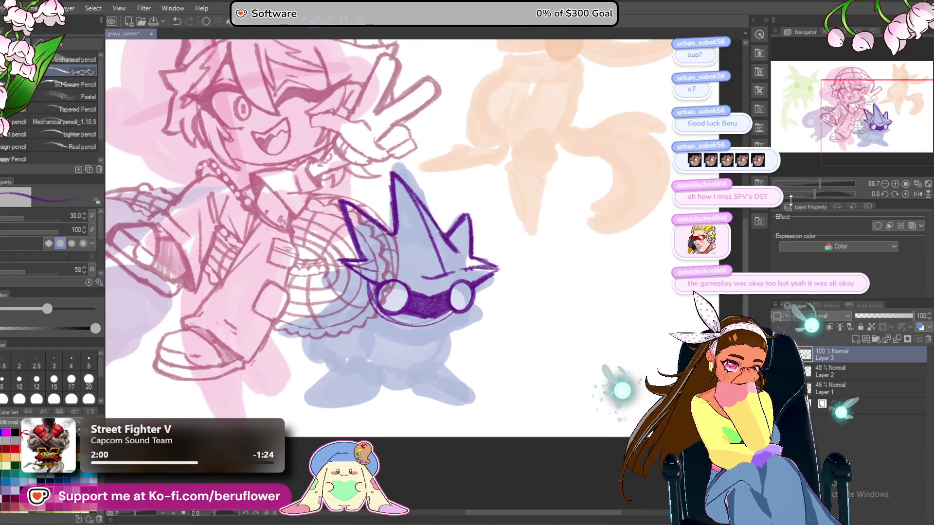
pyautogui.moveTo(810, 195); pyautogui.dragTo(799, 194)
pyautogui.scroll(3, 411, 228)
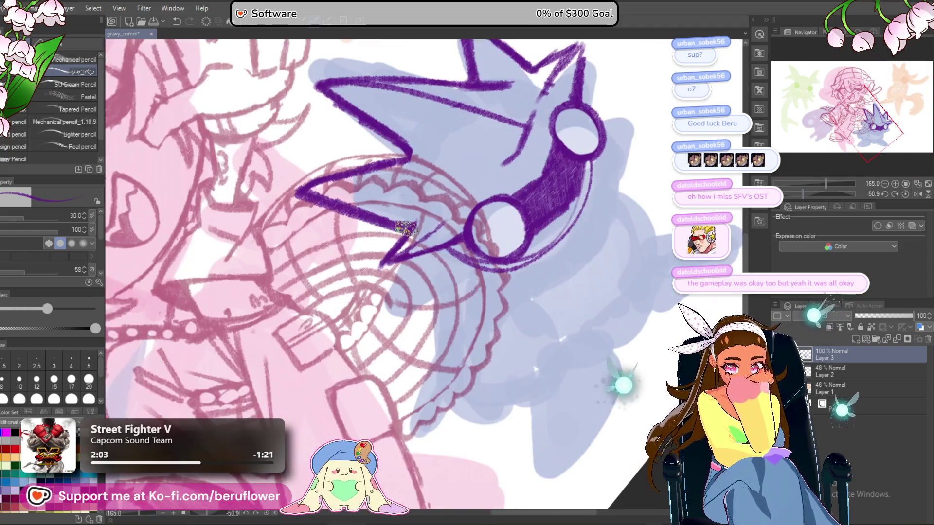
pyautogui.moveTo(407, 228)
pyautogui.mouseDown()
pyautogui.moveTo(377, 270)
pyautogui.moveTo(479, 234)
pyautogui.moveTo(378, 280)
pyautogui.moveTo(375, 267)
pyautogui.moveTo(422, 235)
pyautogui.moveTo(459, 233)
pyautogui.moveTo(470, 261)
pyautogui.mouseUp()
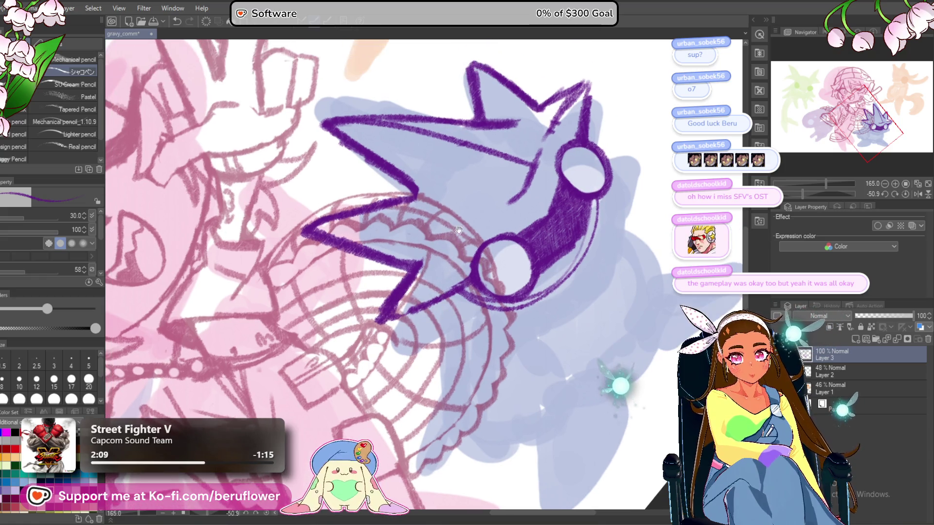
pyautogui.moveTo(402, 306); pyautogui.dragTo(442, 276)
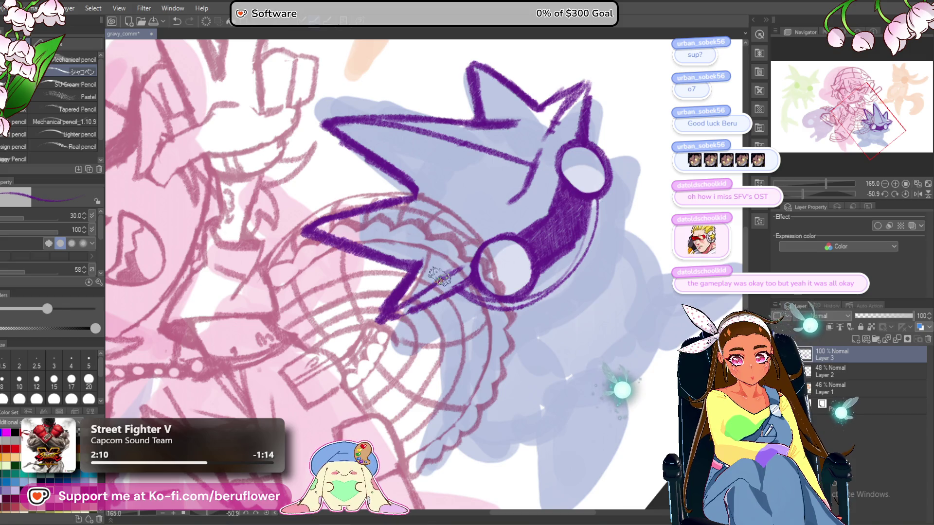
# Draw and hatch the goggle band between the lenses, then reset the rotation.
pyautogui.moveTo(514, 194)
pyautogui.mouseDown()
pyautogui.moveTo(412, 305)
pyautogui.moveTo(470, 260)
pyautogui.moveTo(443, 294)
pyautogui.mouseUp()
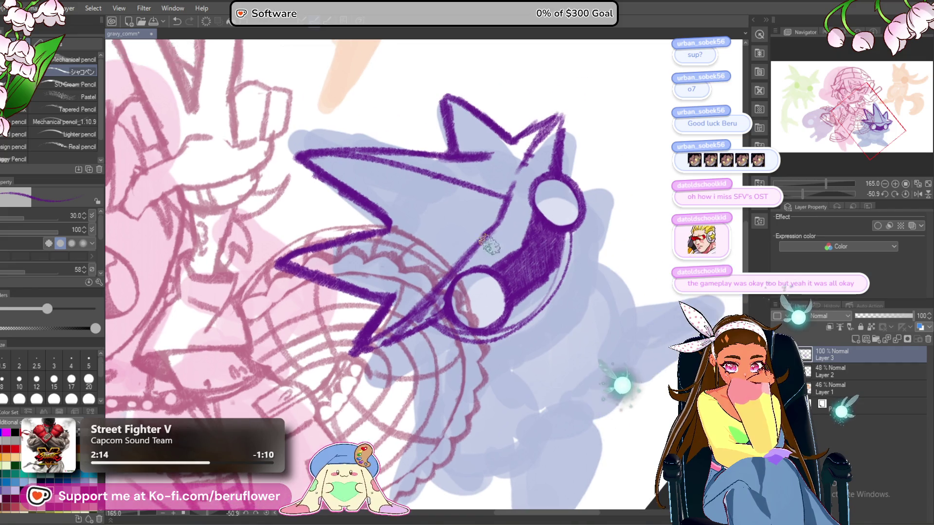
pyautogui.moveTo(482, 265); pyautogui.dragTo(570, 124)
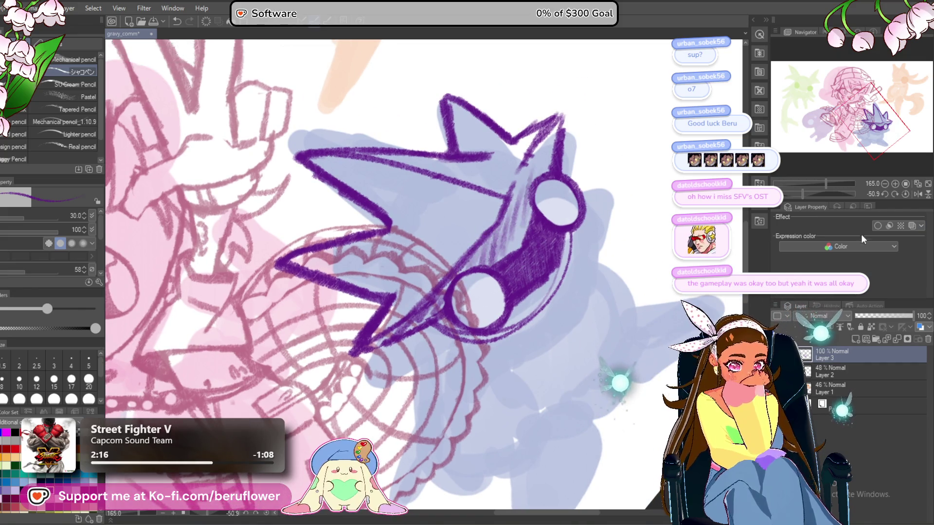
pyautogui.click(907, 193)
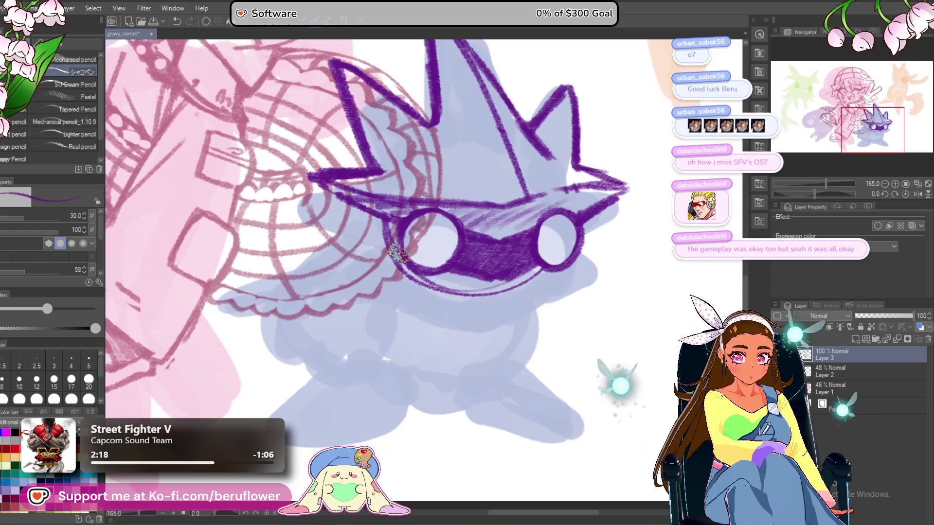
# Ink the hat brim line beneath the goggles, undoing an erasure under the left eye.
pyautogui.moveTo(452, 244)
pyautogui.mouseDown()
pyautogui.moveTo(419, 313)
pyautogui.moveTo(428, 334)
pyautogui.mouseUp()
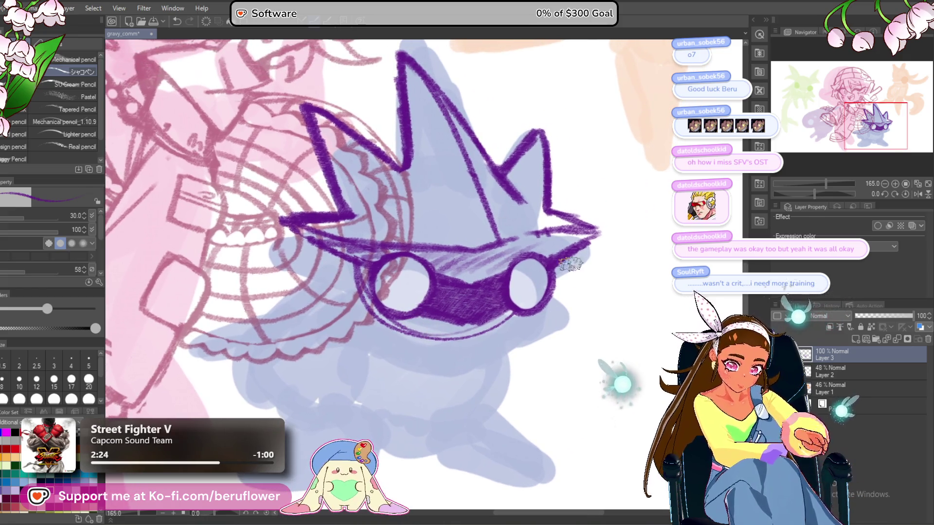
pyautogui.moveTo(359, 298)
pyautogui.mouseDown()
pyautogui.moveTo(346, 314)
pyautogui.moveTo(355, 301)
pyautogui.mouseUp()
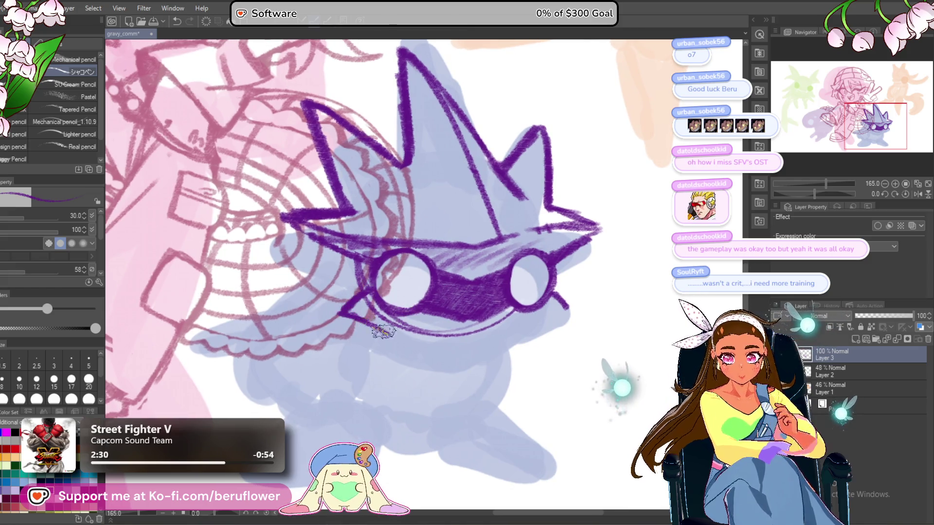
pyautogui.scroll(-1, 477, 311)
pyautogui.moveTo(566, 290); pyautogui.dragTo(515, 322)
pyautogui.moveTo(399, 313); pyautogui.dragTo(468, 331)
pyautogui.moveTo(554, 297)
pyautogui.mouseDown()
pyautogui.moveTo(492, 330)
pyautogui.moveTo(430, 336)
pyautogui.moveTo(382, 313)
pyautogui.mouseUp()
pyautogui.moveTo(491, 305)
pyautogui.mouseDown()
pyautogui.moveTo(414, 309)
pyautogui.moveTo(364, 277)
pyautogui.mouseUp()
pyautogui.moveTo(364, 276); pyautogui.dragTo(403, 294)
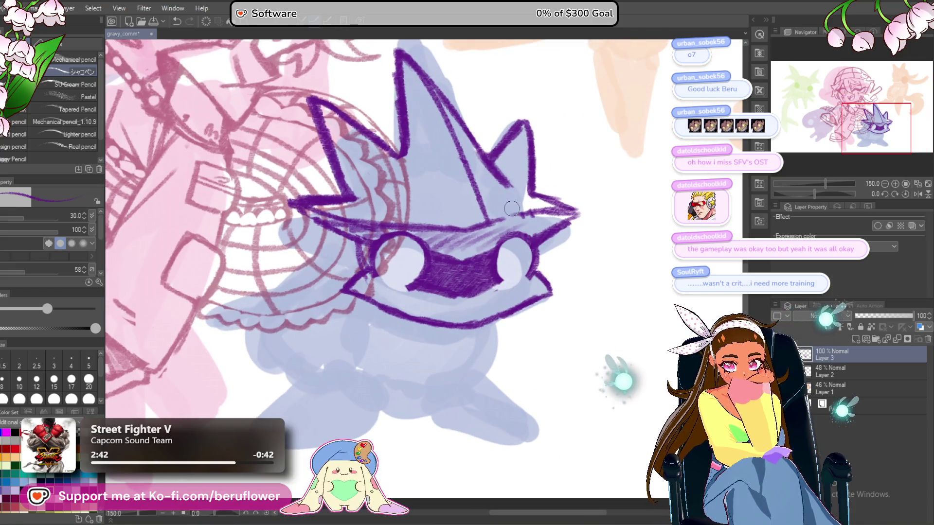
pyautogui.hotkey('ctrl', 'z')
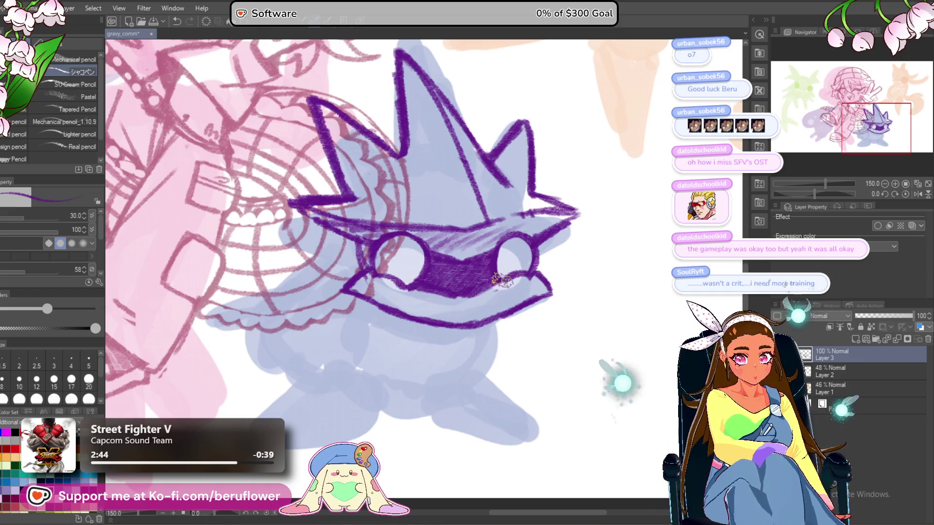
# Outline the bottom of the creature's body, redrawing it as a rounder curve.
pyautogui.scroll(-5, 506, 281)
pyautogui.scroll(3, 506, 276)
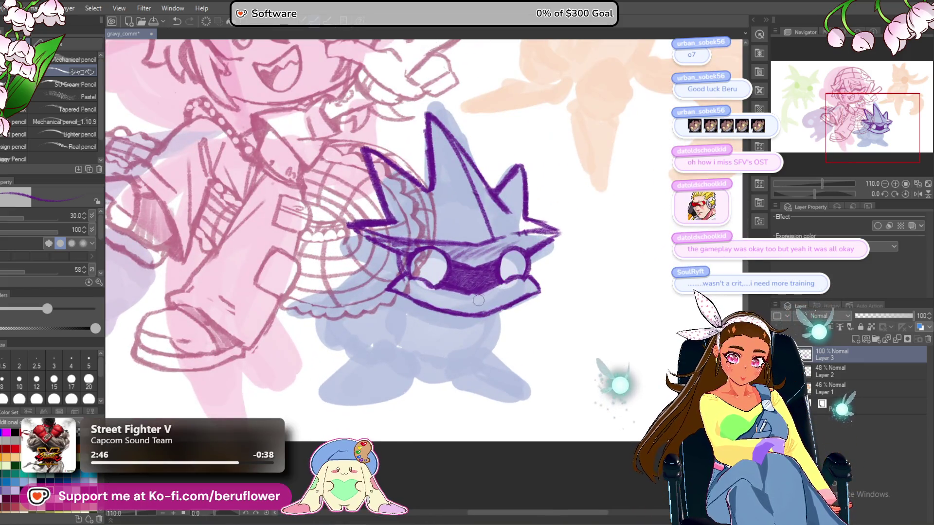
pyautogui.scroll(-4, 475, 304)
pyautogui.scroll(3, 490, 305)
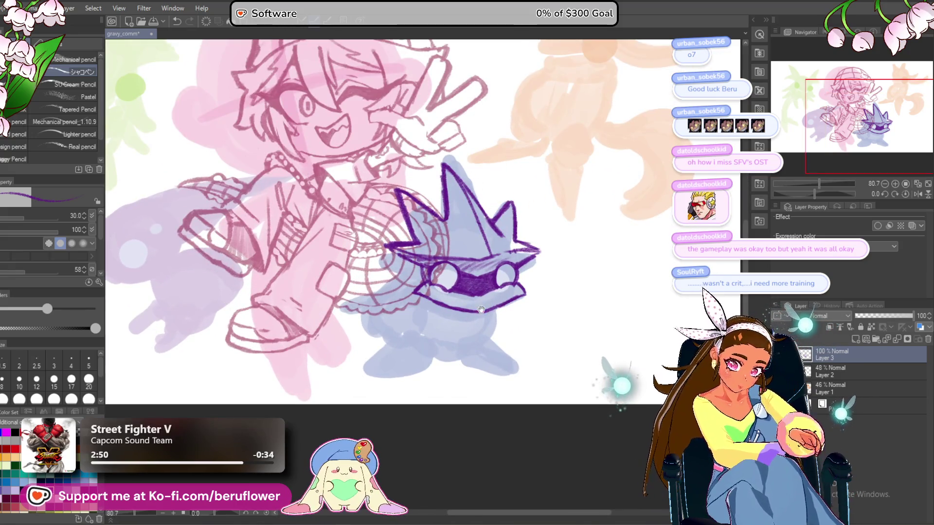
pyautogui.scroll(3, 481, 310)
pyautogui.scroll(-2, 481, 309)
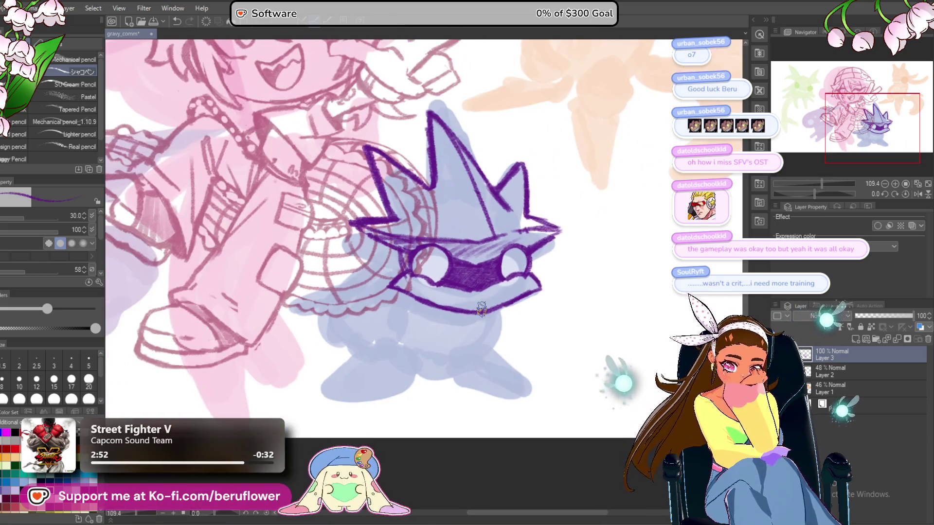
pyautogui.moveTo(443, 364); pyautogui.dragTo(392, 330)
pyautogui.hotkey('ctrl', 'z')
pyautogui.moveTo(510, 288)
pyautogui.mouseDown()
pyautogui.moveTo(438, 358)
pyautogui.moveTo(404, 343)
pyautogui.moveTo(400, 269)
pyautogui.mouseUp()
# Ink the belly's left side up to the brim and the left foot outline.
pyautogui.moveTo(439, 302); pyautogui.dragTo(483, 313)
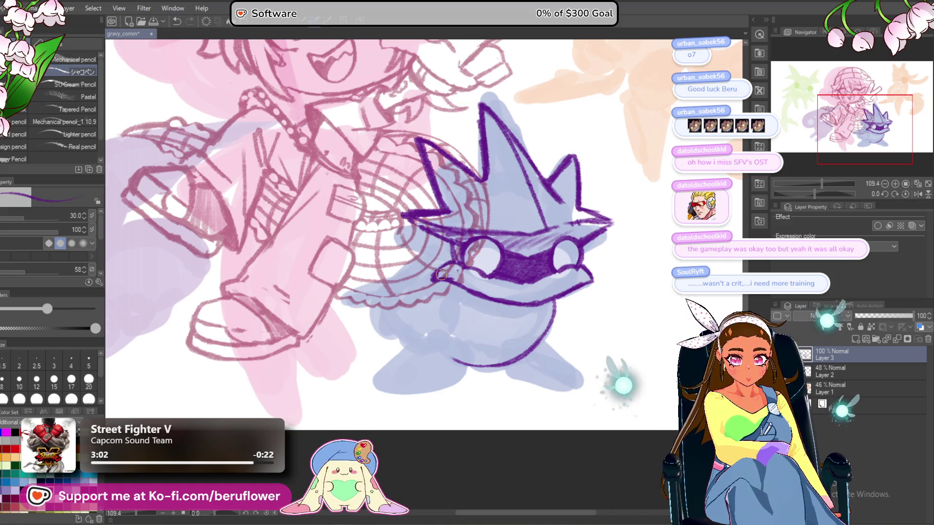
pyautogui.moveTo(577, 283)
pyautogui.mouseDown()
pyautogui.moveTo(565, 279)
pyautogui.moveTo(494, 322)
pyautogui.moveTo(541, 332)
pyautogui.mouseUp()
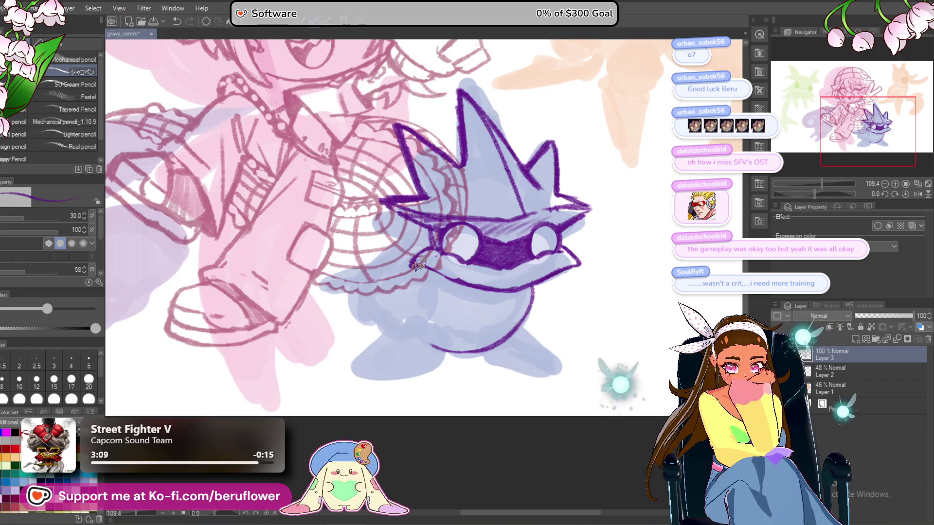
pyautogui.scroll(-3, 475, 293)
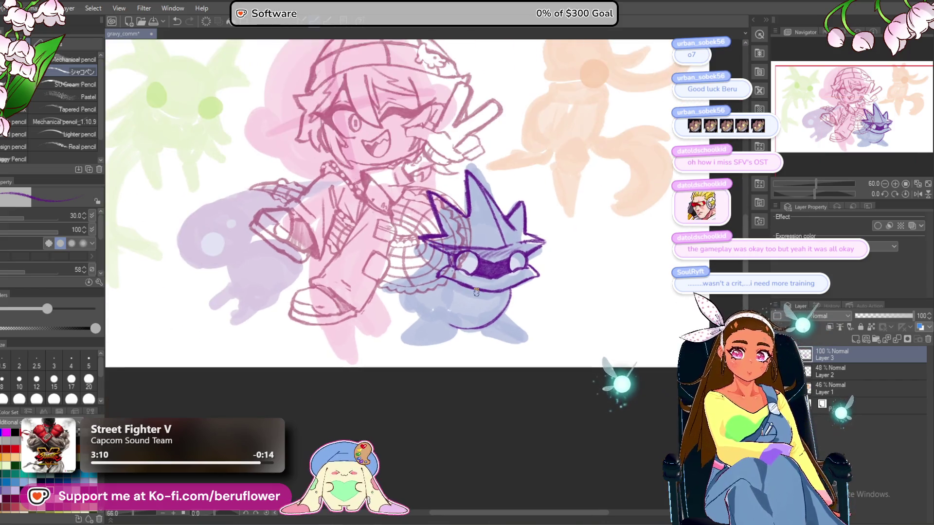
pyautogui.scroll(3, 454, 313)
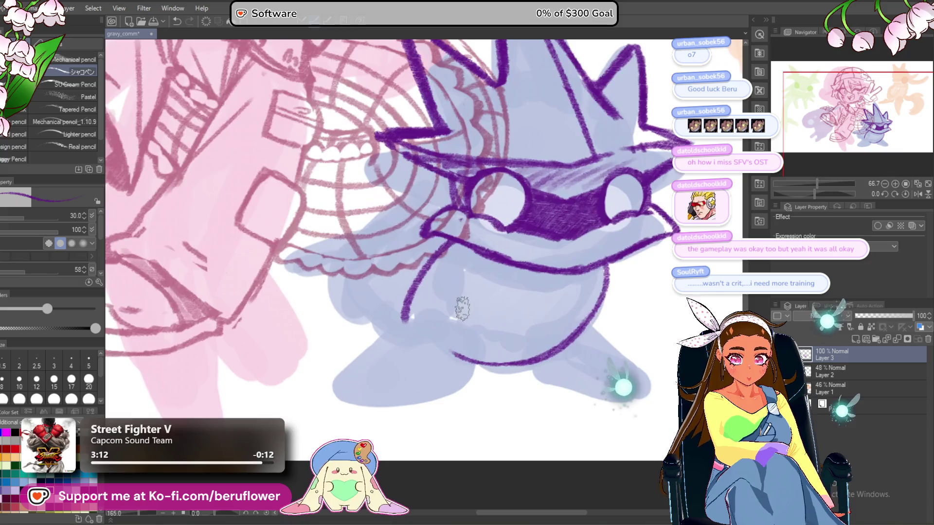
pyautogui.moveTo(475, 360); pyautogui.dragTo(458, 232)
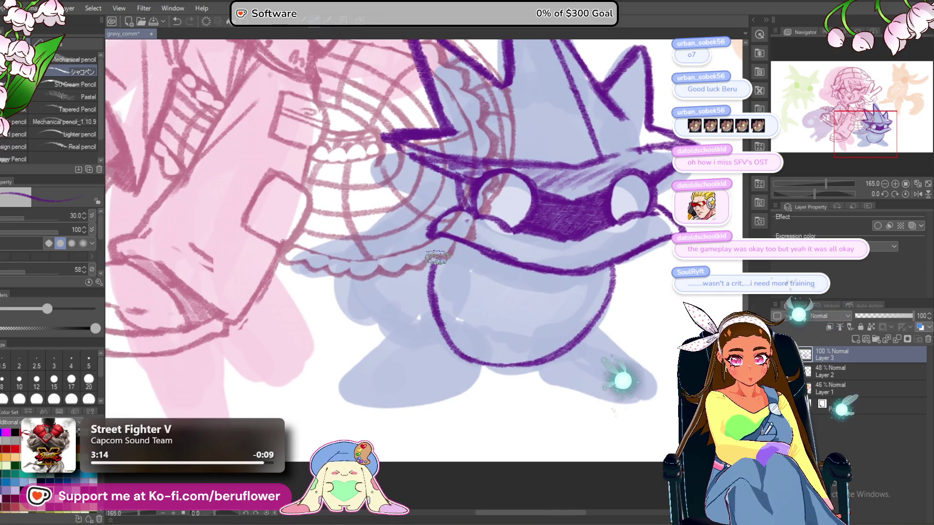
pyautogui.moveTo(458, 370)
pyautogui.mouseDown()
pyautogui.moveTo(465, 287)
pyautogui.moveTo(477, 298)
pyautogui.mouseUp()
pyautogui.moveTo(364, 314)
pyautogui.mouseDown()
pyautogui.moveTo(425, 244)
pyautogui.moveTo(491, 276)
pyautogui.moveTo(503, 305)
pyautogui.mouseUp()
# Ink the creature's foot outline and underside, undoing a stray stroke below it.
pyautogui.moveTo(493, 338); pyautogui.dragTo(497, 318)
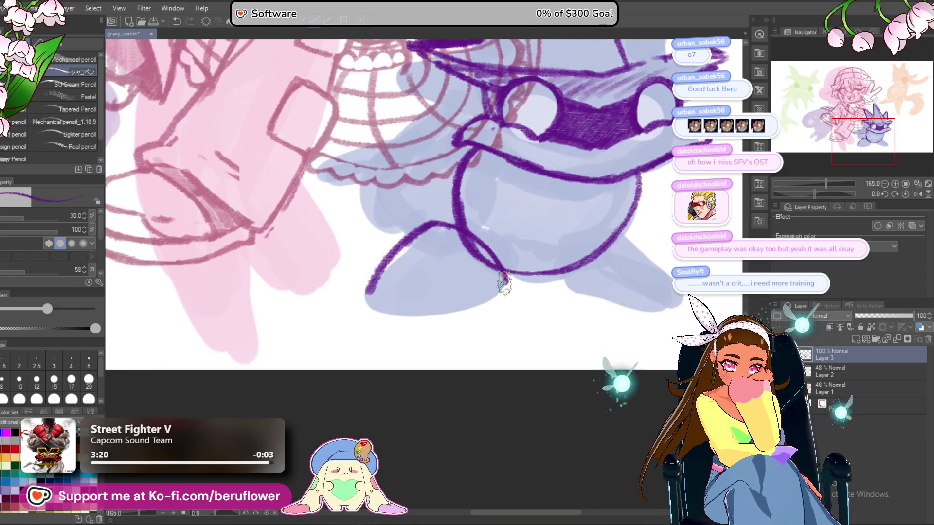
pyautogui.moveTo(506, 282)
pyautogui.mouseDown()
pyautogui.moveTo(509, 291)
pyautogui.moveTo(486, 307)
pyautogui.moveTo(433, 312)
pyautogui.mouseUp()
pyautogui.hotkey('ctrl', 'z')
pyautogui.moveTo(361, 299)
pyautogui.mouseDown()
pyautogui.moveTo(360, 312)
pyautogui.moveTo(433, 317)
pyautogui.moveTo(425, 316)
pyautogui.moveTo(509, 293)
pyautogui.mouseUp()
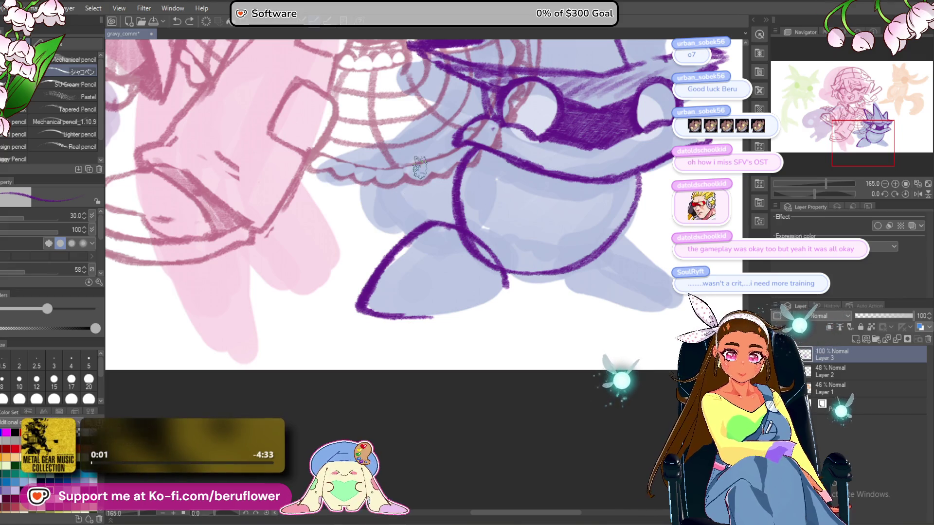
pyautogui.scroll(1, 537, 319)
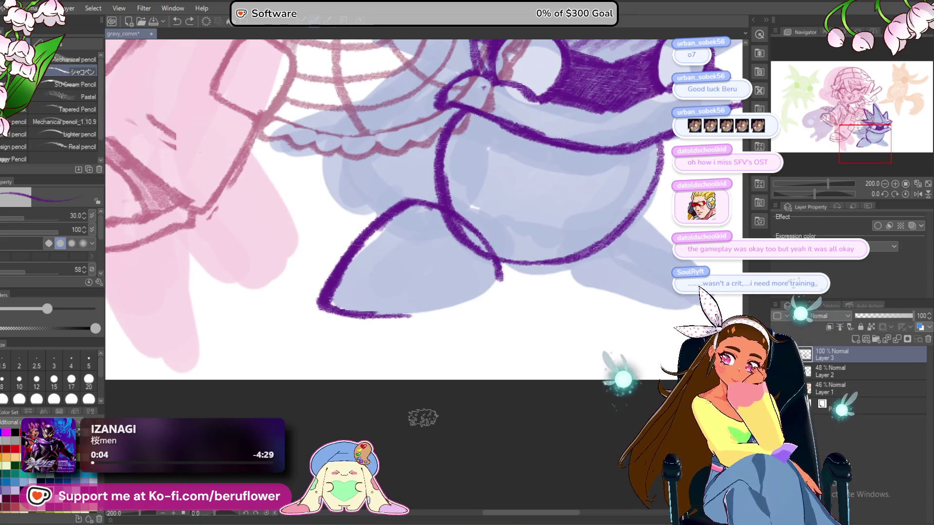
pyautogui.scroll(1, 428, 340)
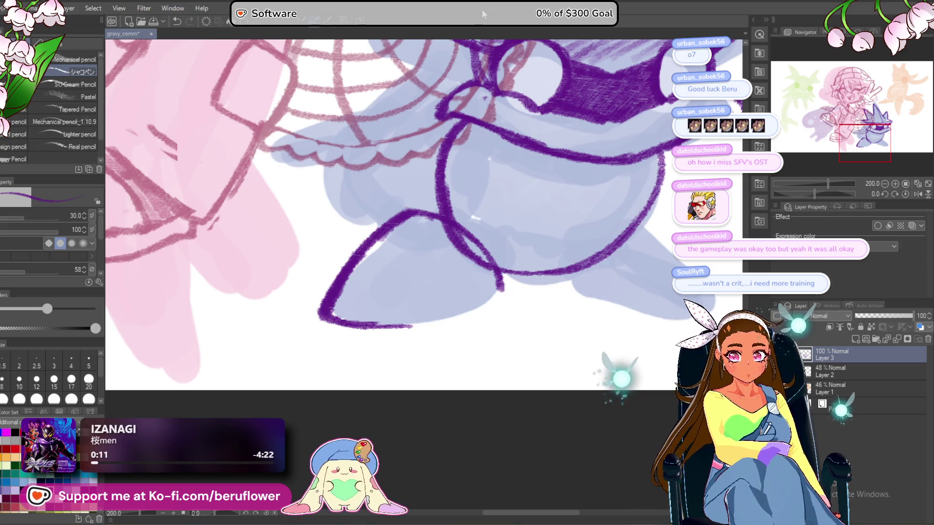
pyautogui.moveTo(389, 325); pyautogui.dragTo(448, 320)
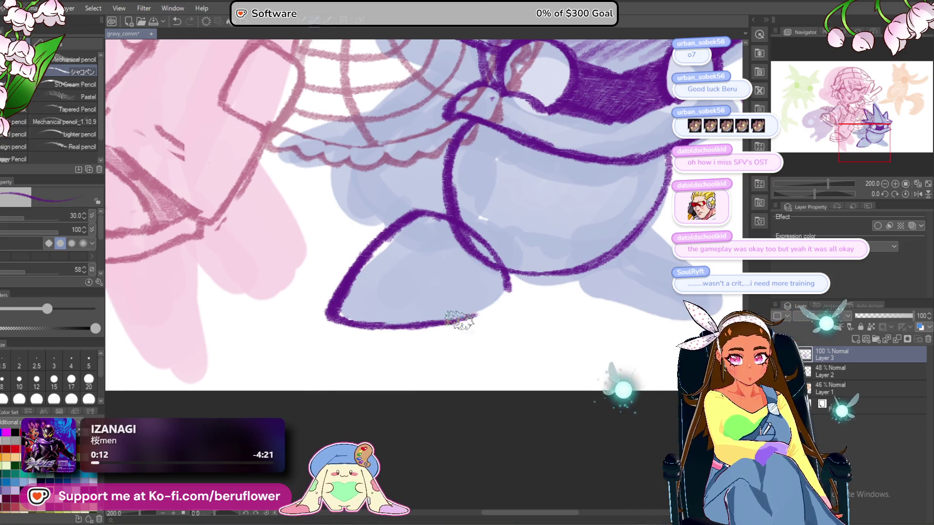
pyautogui.moveTo(511, 289); pyautogui.dragTo(447, 321)
# Retrace and darken the body's lower-right and lower-left outlines.
pyautogui.moveTo(553, 298); pyautogui.dragTo(467, 328)
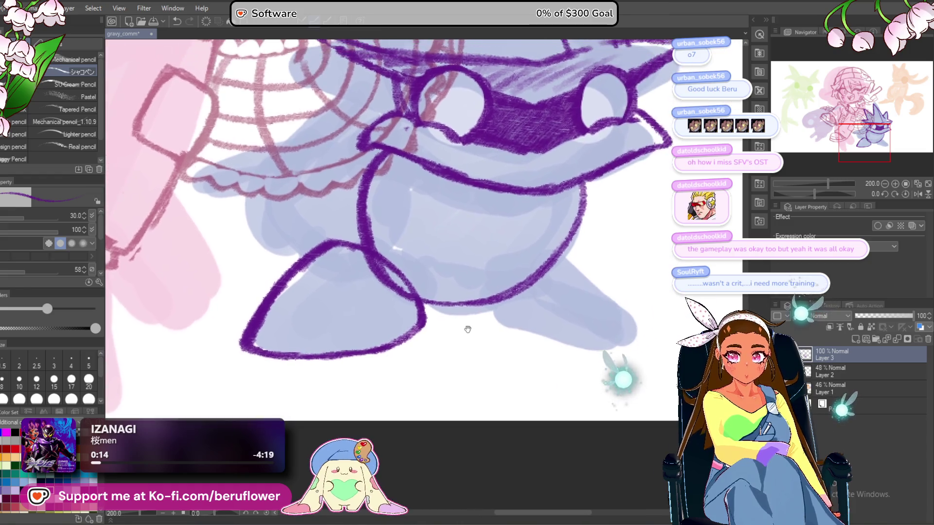
pyautogui.moveTo(408, 299)
pyautogui.mouseDown()
pyautogui.moveTo(462, 302)
pyautogui.moveTo(540, 272)
pyautogui.moveTo(474, 299)
pyautogui.mouseUp()
pyautogui.moveTo(520, 203)
pyautogui.mouseDown()
pyautogui.moveTo(506, 289)
pyautogui.moveTo(389, 336)
pyautogui.mouseUp()
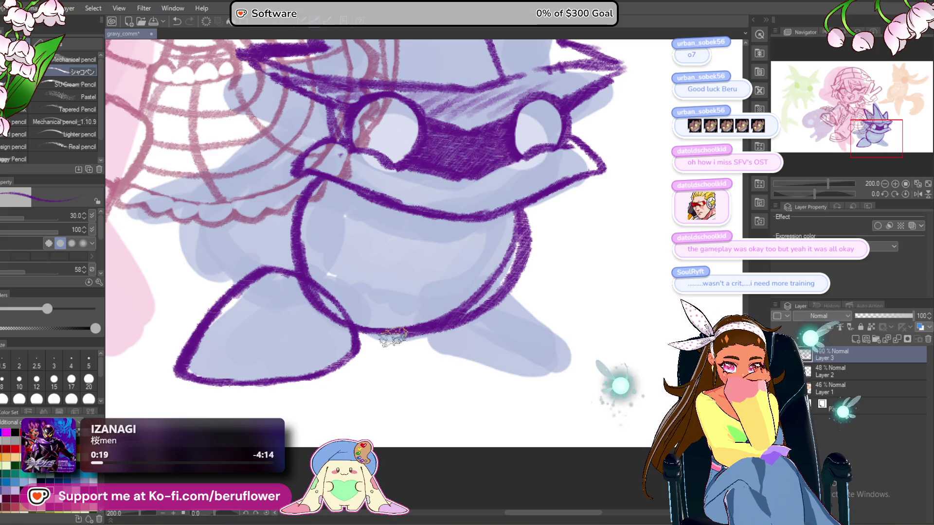
pyautogui.moveTo(510, 224)
pyautogui.mouseDown()
pyautogui.moveTo(482, 292)
pyautogui.moveTo(409, 326)
pyautogui.moveTo(350, 304)
pyautogui.mouseUp()
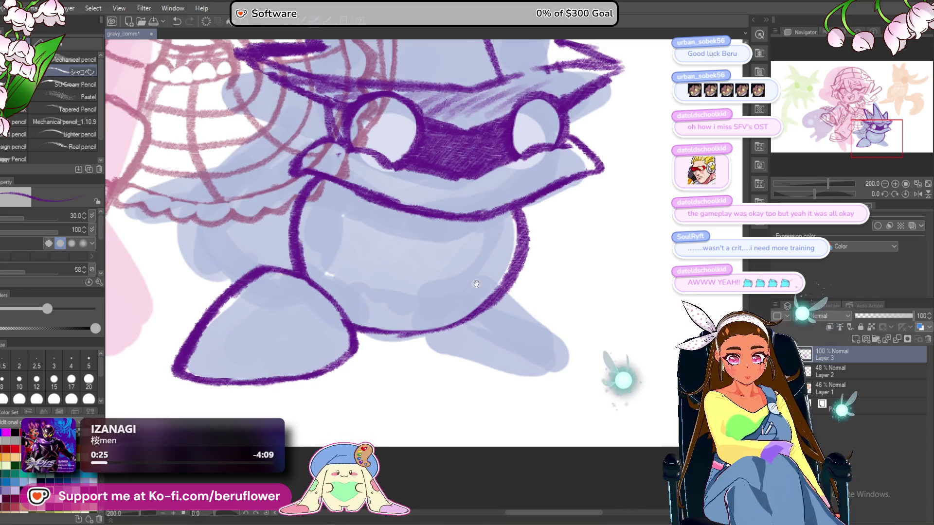
pyautogui.moveTo(516, 223)
pyautogui.mouseDown()
pyautogui.moveTo(507, 271)
pyautogui.moveTo(442, 324)
pyautogui.moveTo(357, 331)
pyautogui.mouseUp()
pyautogui.moveTo(370, 241)
pyautogui.mouseDown()
pyautogui.moveTo(448, 267)
pyautogui.moveTo(535, 316)
pyautogui.mouseUp()
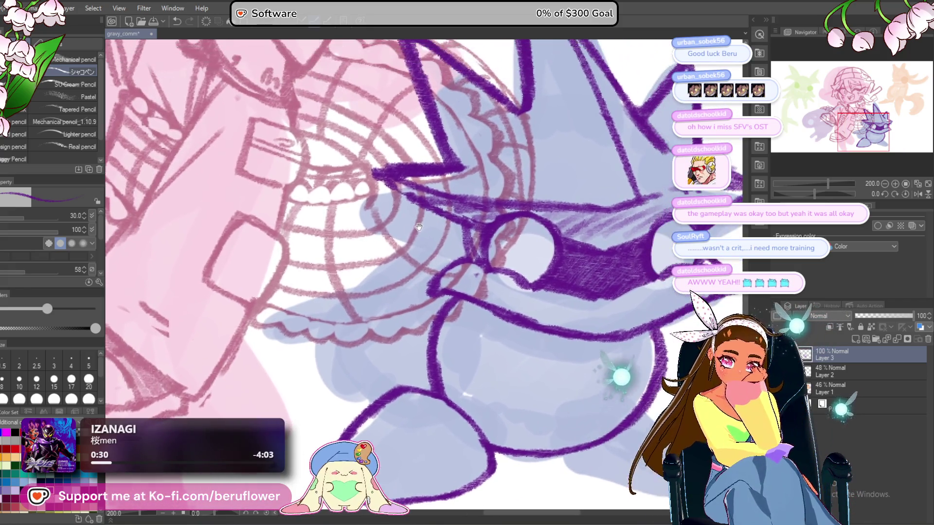
pyautogui.scroll(-3, 448, 167)
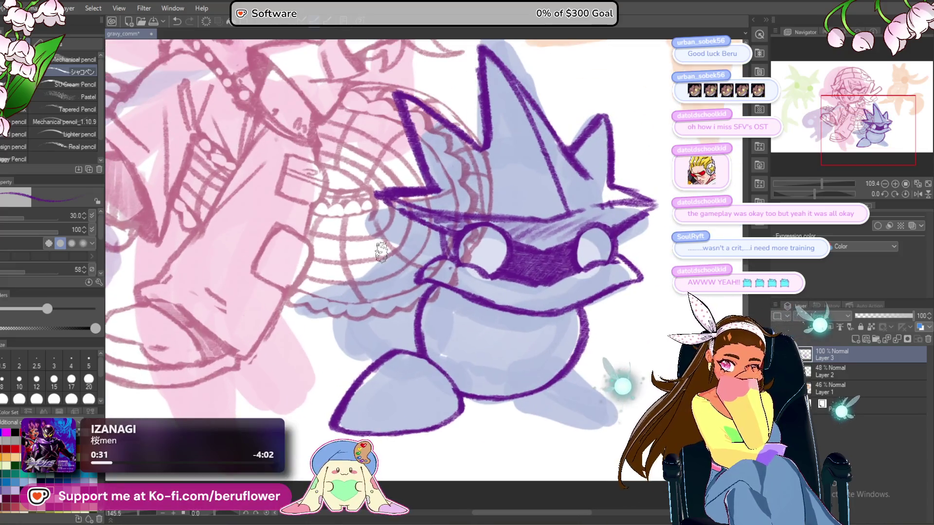
pyautogui.moveTo(463, 210)
pyautogui.mouseDown()
pyautogui.moveTo(476, 212)
pyautogui.moveTo(363, 292)
pyautogui.moveTo(343, 347)
pyautogui.moveTo(370, 375)
pyautogui.mouseUp()
pyautogui.moveTo(344, 325); pyautogui.dragTo(372, 379)
# Add a short outline stroke beside the creature's right foot.
pyautogui.scroll(-5, 388, 357)
pyautogui.scroll(4, 518, 292)
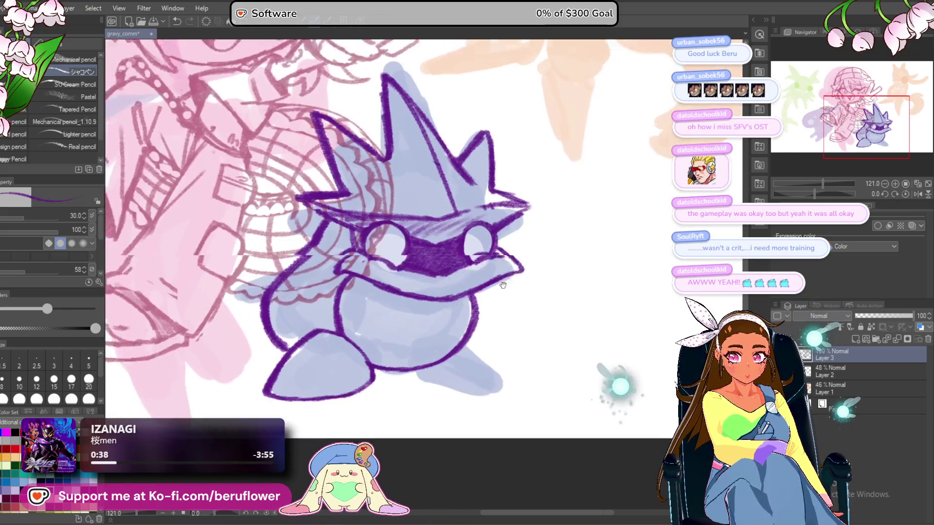
pyautogui.moveTo(463, 323)
pyautogui.mouseDown()
pyautogui.moveTo(423, 300)
pyautogui.moveTo(461, 327)
pyautogui.mouseUp()
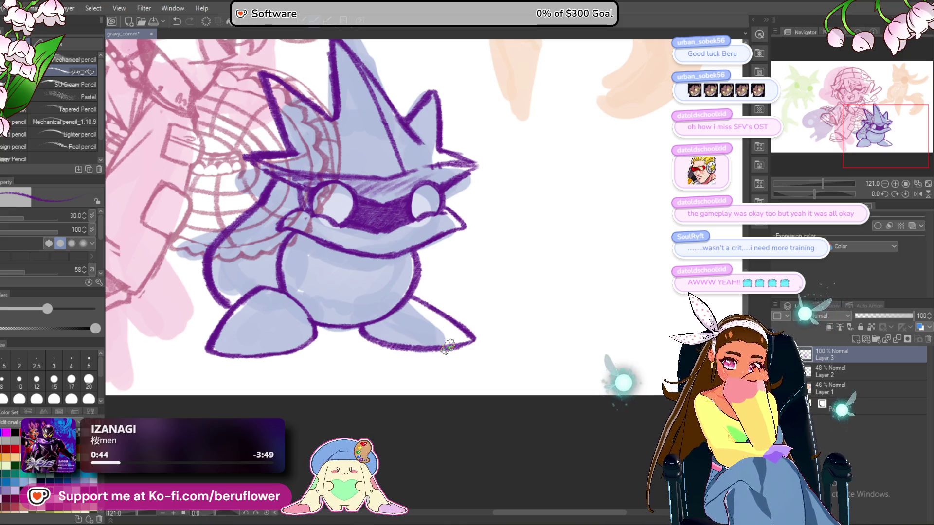
pyautogui.scroll(-4, 447, 346)
pyautogui.scroll(4, 447, 316)
pyautogui.scroll(3, 454, 254)
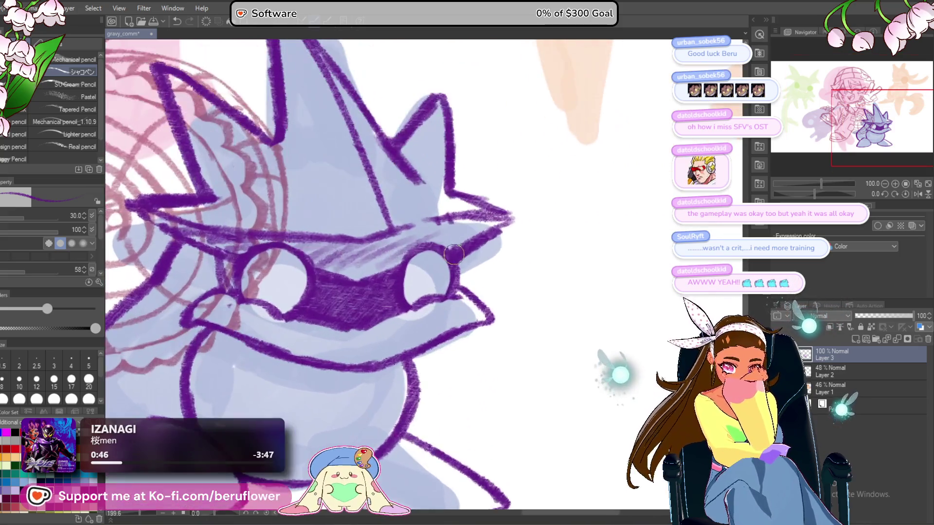
pyautogui.moveTo(454, 253); pyautogui.dragTo(513, 163)
# Draw the creature's arm and belly lines, undoing an erasure and redrawing the belly.
pyautogui.moveTo(315, 225); pyautogui.dragTo(330, 225)
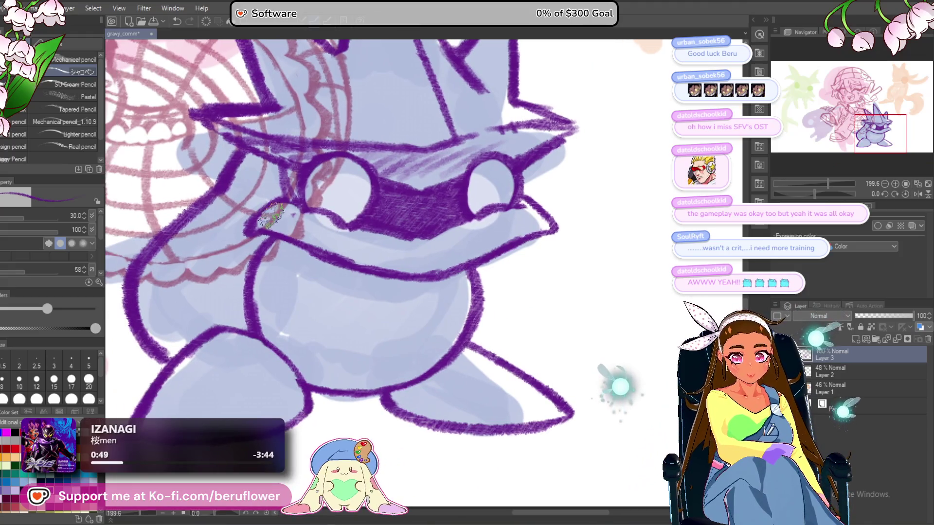
pyautogui.moveTo(263, 233); pyautogui.dragTo(379, 292)
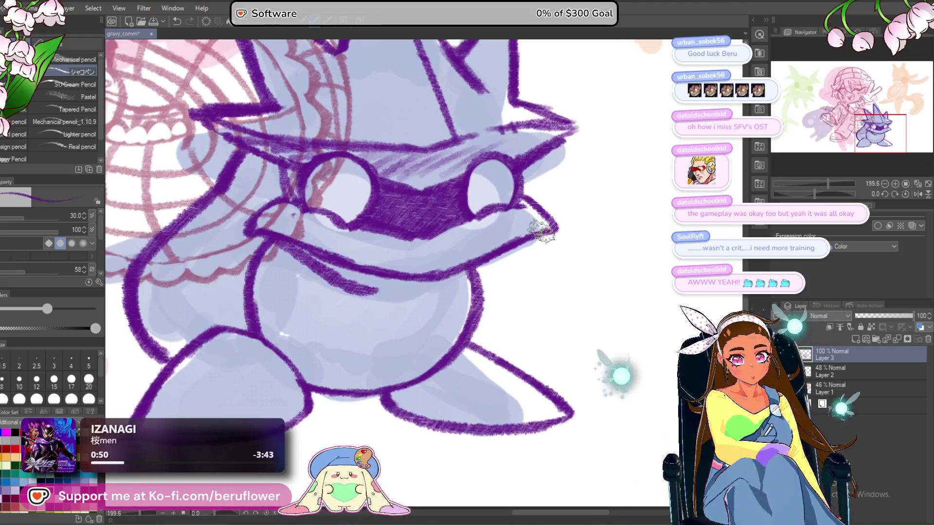
pyautogui.moveTo(366, 266)
pyautogui.mouseDown()
pyautogui.moveTo(336, 297)
pyautogui.moveTo(462, 287)
pyautogui.moveTo(489, 263)
pyautogui.mouseUp()
pyautogui.moveTo(305, 238)
pyautogui.mouseDown()
pyautogui.moveTo(385, 285)
pyautogui.moveTo(409, 277)
pyautogui.mouseUp()
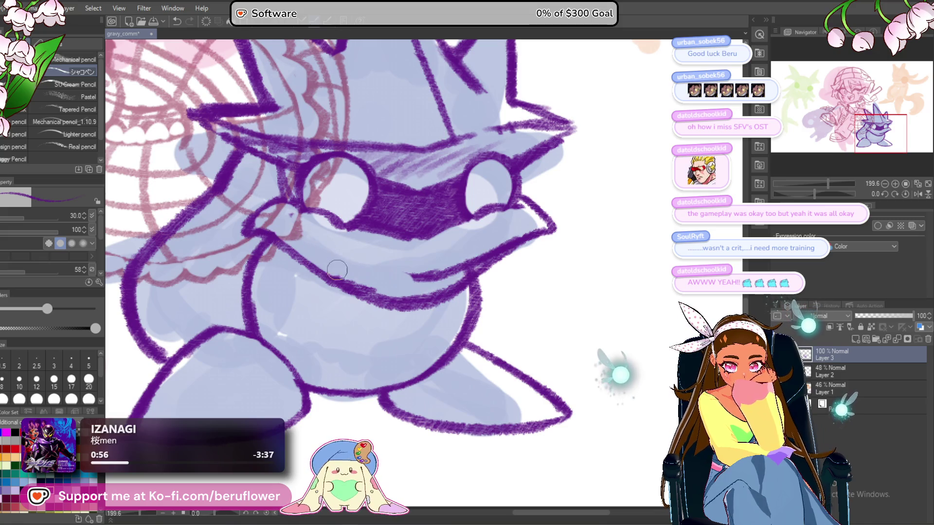
pyautogui.hotkey('ctrl', 'z')
pyautogui.hotkey('ctrl', 'z')
pyautogui.hotkey('ctrl', 'z')
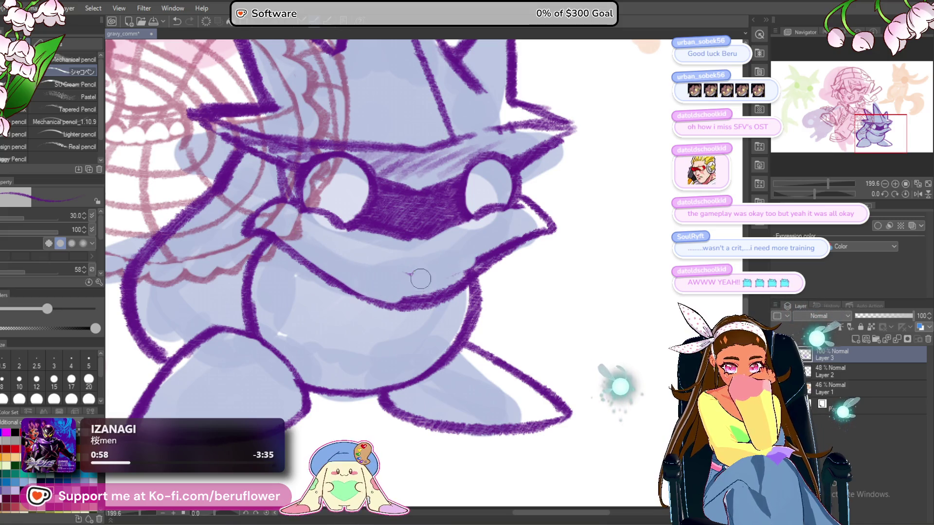
pyautogui.moveTo(528, 229)
pyautogui.mouseDown()
pyautogui.moveTo(453, 275)
pyautogui.moveTo(388, 288)
pyautogui.mouseUp()
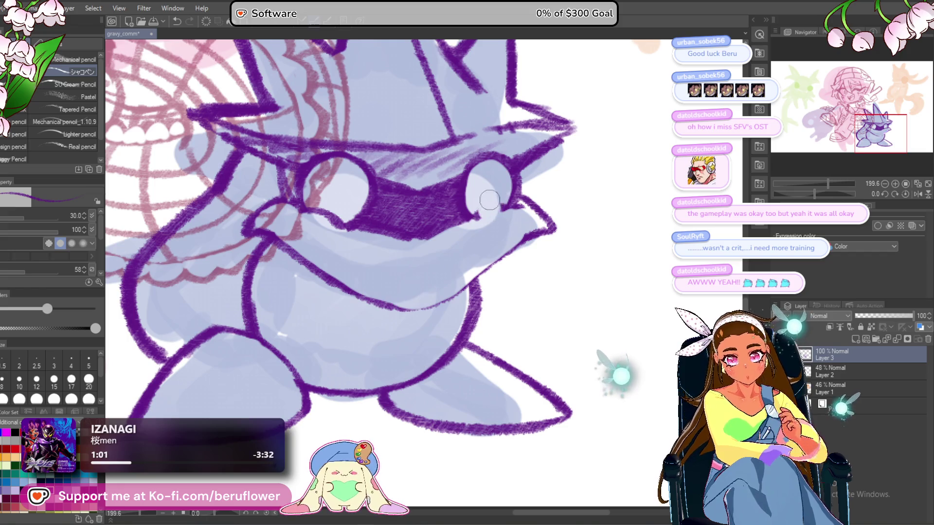
# Erase stray lines and redraw both goggle-eye rims and beak-to-belly outline darker.
pyautogui.moveTo(337, 215)
pyautogui.mouseDown()
pyautogui.moveTo(310, 224)
pyautogui.moveTo(291, 185)
pyautogui.moveTo(316, 228)
pyautogui.moveTo(370, 204)
pyautogui.moveTo(311, 229)
pyautogui.mouseUp()
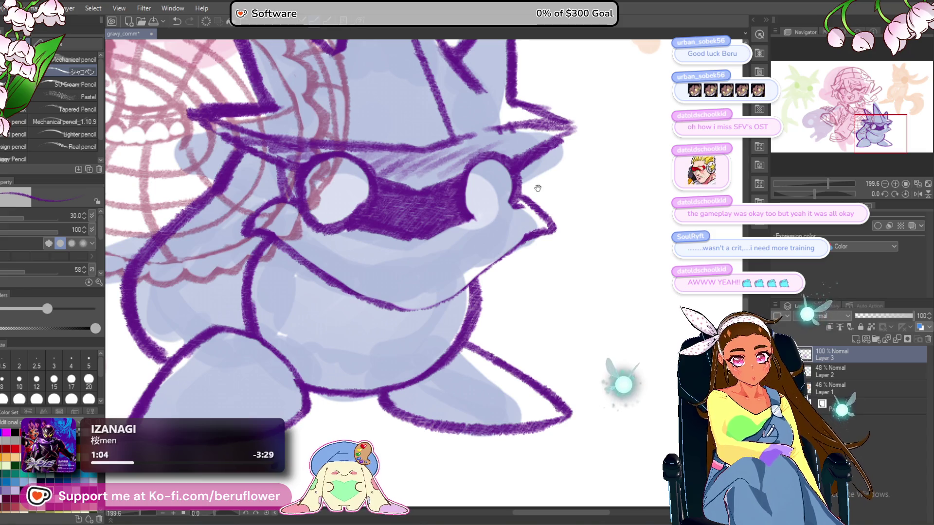
pyautogui.moveTo(539, 185); pyautogui.dragTo(527, 188)
pyautogui.moveTo(299, 198)
pyautogui.mouseDown()
pyautogui.moveTo(308, 219)
pyautogui.moveTo(349, 219)
pyautogui.moveTo(283, 212)
pyautogui.mouseUp()
pyautogui.moveTo(387, 143); pyautogui.dragTo(378, 149)
pyautogui.moveTo(462, 187)
pyautogui.mouseDown()
pyautogui.moveTo(452, 234)
pyautogui.moveTo(494, 187)
pyautogui.moveTo(460, 228)
pyautogui.moveTo(396, 240)
pyautogui.moveTo(428, 228)
pyautogui.mouseUp()
pyautogui.moveTo(513, 249)
pyautogui.mouseDown()
pyautogui.moveTo(496, 244)
pyautogui.moveTo(425, 308)
pyautogui.moveTo(370, 305)
pyautogui.mouseUp()
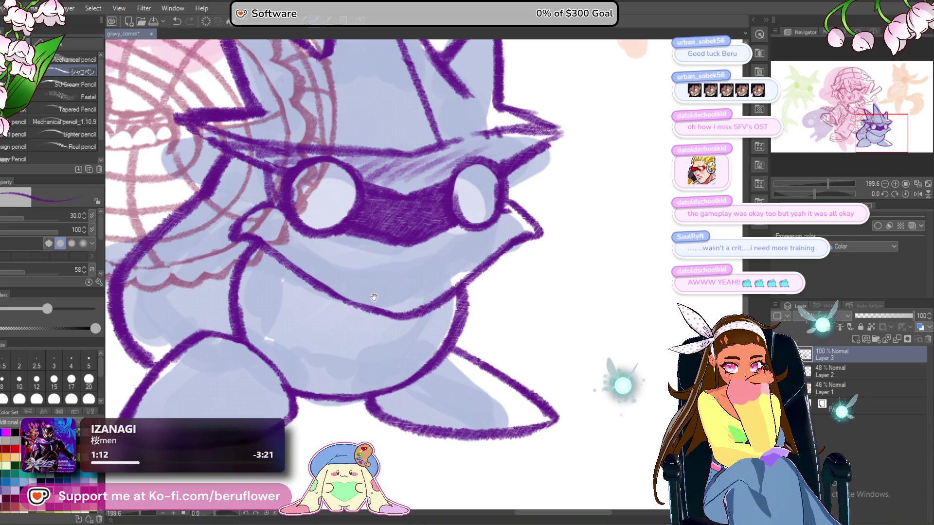
pyautogui.moveTo(263, 231)
pyautogui.mouseDown()
pyautogui.moveTo(298, 233)
pyautogui.moveTo(383, 273)
pyautogui.mouseUp()
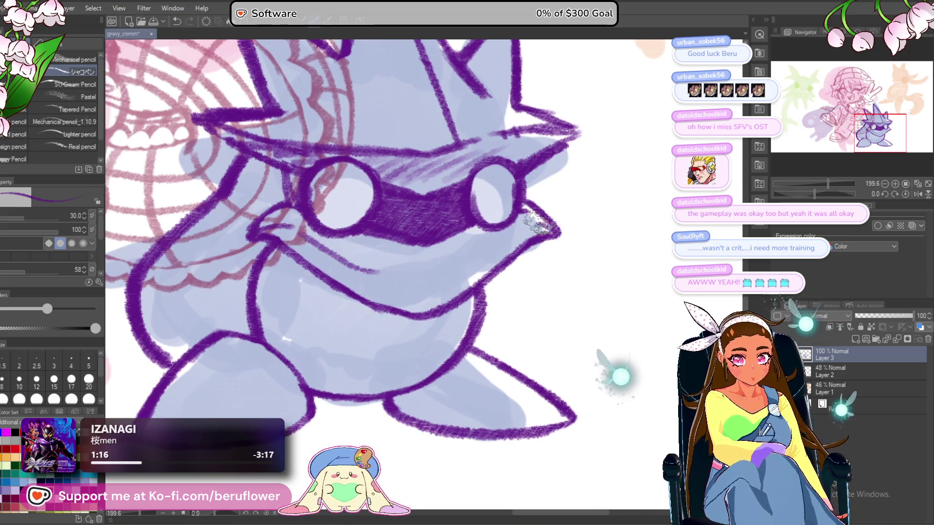
pyautogui.hotkey('ctrl', '0')
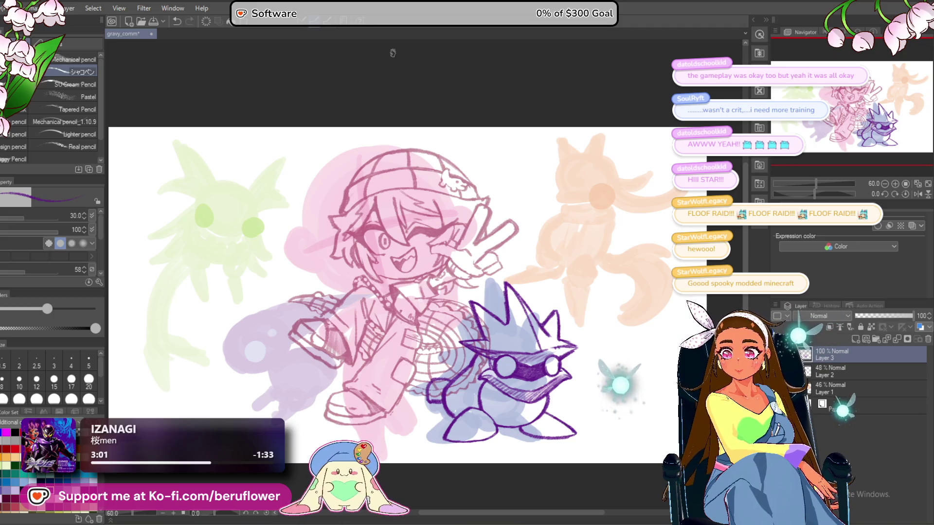
# Draw an arching tail stroke out from the creature's back.
pyautogui.scroll(3, 414, 266)
pyautogui.moveTo(397, 341)
pyautogui.mouseDown()
pyautogui.moveTo(388, 277)
pyautogui.moveTo(370, 297)
pyautogui.mouseUp()
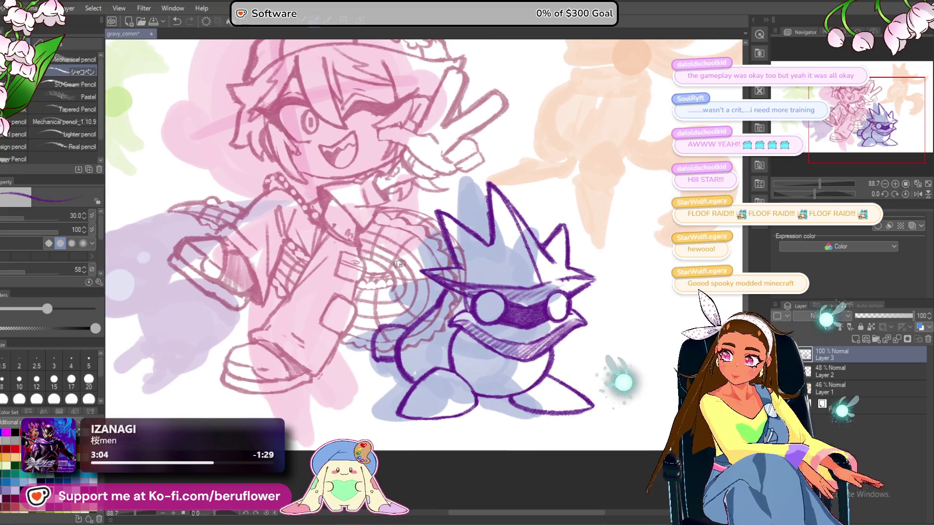
pyautogui.scroll(1, 398, 286)
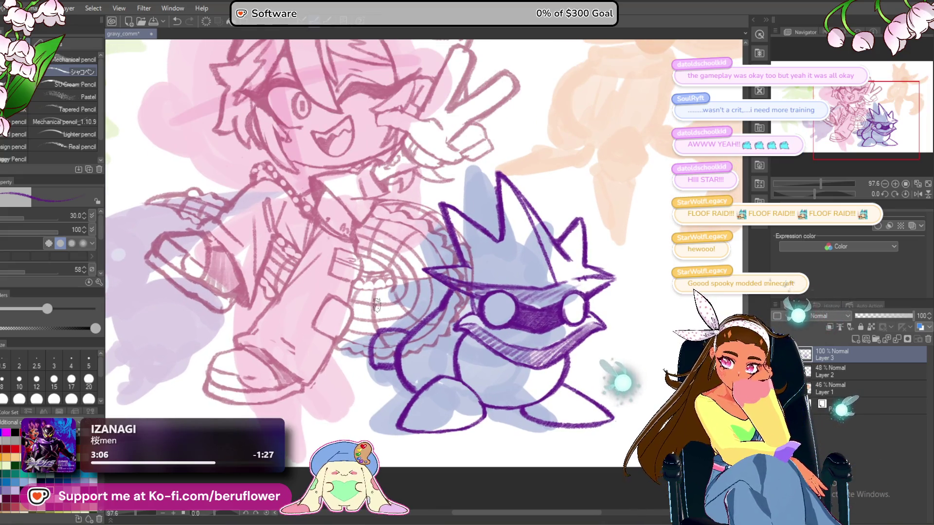
pyautogui.scroll(4, 427, 319)
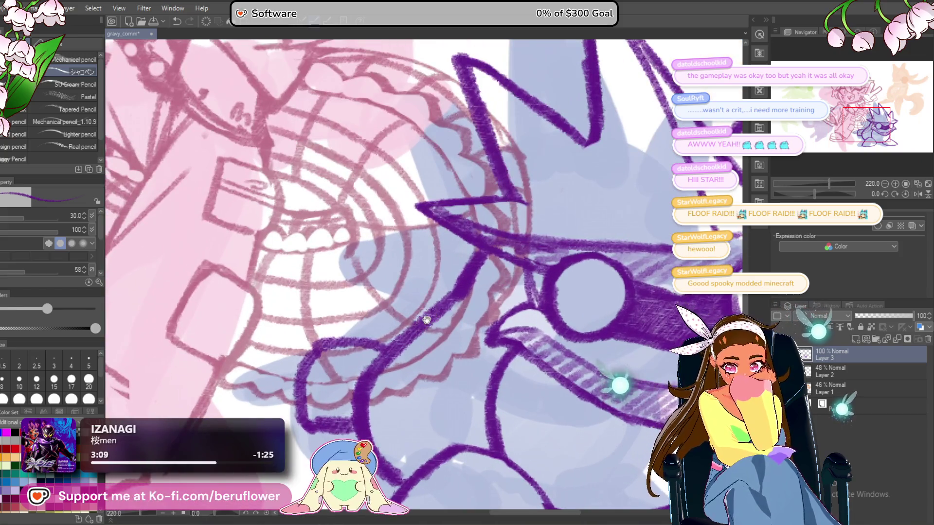
pyautogui.moveTo(426, 318); pyautogui.dragTo(454, 275)
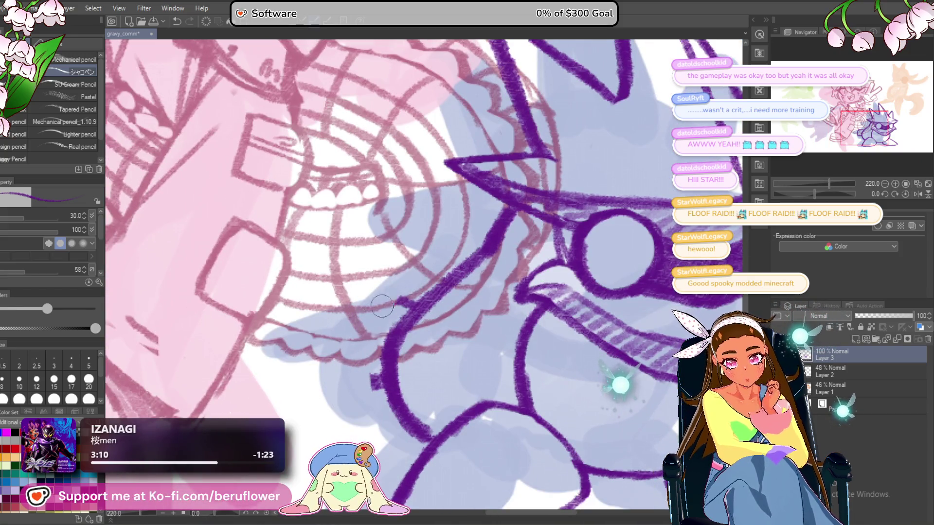
pyautogui.moveTo(377, 339); pyautogui.dragTo(411, 337)
pyautogui.moveTo(457, 316)
pyautogui.mouseDown()
pyautogui.moveTo(377, 273)
pyautogui.moveTo(343, 336)
pyautogui.moveTo(357, 358)
pyautogui.moveTo(427, 389)
pyautogui.moveTo(438, 406)
pyautogui.mouseUp()
pyautogui.hotkey('ctrl', 'alt', '0')
pyautogui.moveTo(457, 325)
pyautogui.mouseDown()
pyautogui.moveTo(418, 328)
pyautogui.moveTo(488, 347)
pyautogui.mouseUp()
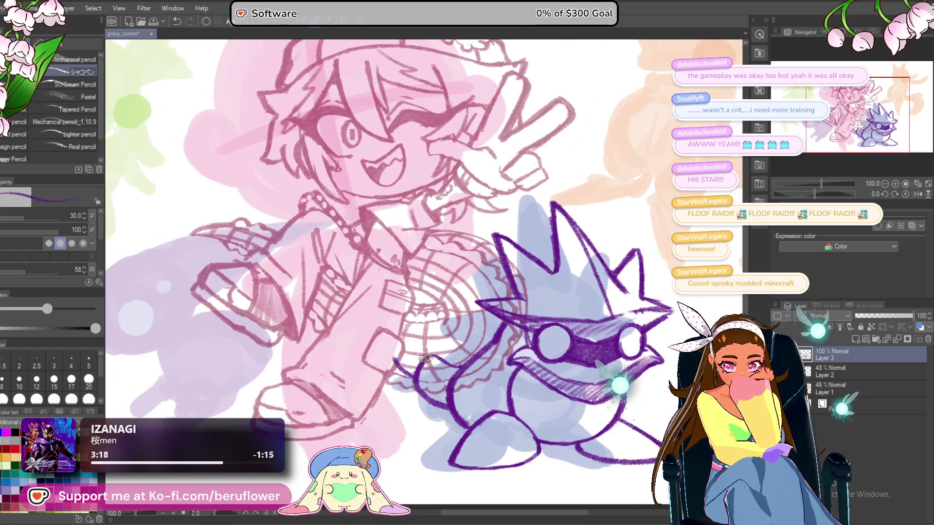
# Undo the tail and redraw it as a loop along a new path with an end stroke.
pyautogui.moveTo(396, 353)
pyautogui.mouseDown()
pyautogui.moveTo(409, 364)
pyautogui.moveTo(413, 327)
pyautogui.moveTo(334, 313)
pyautogui.mouseUp()
pyautogui.moveTo(614, 332); pyautogui.dragTo(572, 327)
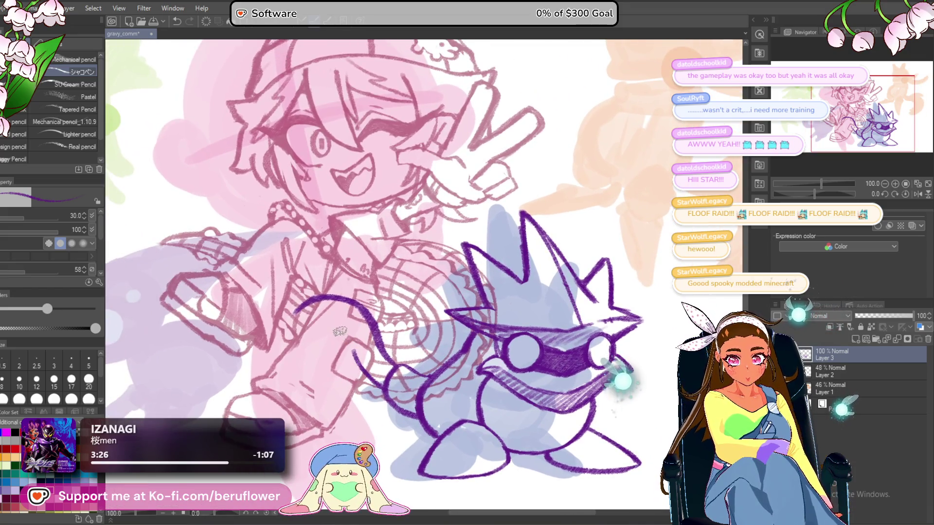
pyautogui.moveTo(356, 354)
pyautogui.mouseDown()
pyautogui.moveTo(411, 354)
pyautogui.moveTo(385, 313)
pyautogui.moveTo(322, 358)
pyautogui.moveTo(342, 386)
pyautogui.mouseUp()
pyautogui.hotkey('ctrl', 'z')
pyautogui.moveTo(382, 315)
pyautogui.mouseDown()
pyautogui.moveTo(372, 319)
pyautogui.moveTo(362, 388)
pyautogui.mouseUp()
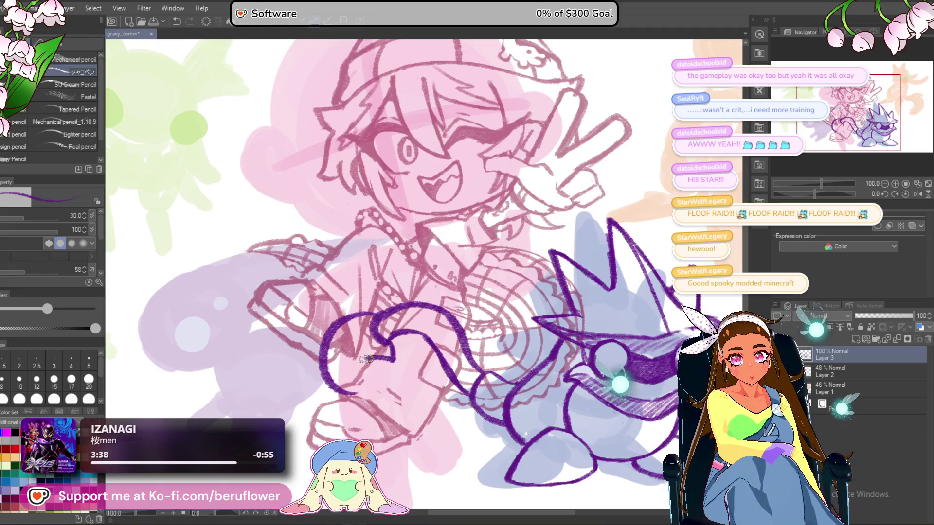
pyautogui.moveTo(377, 362); pyautogui.dragTo(374, 381)
# Lasso the tail and rotate it into position behind the creature.
pyautogui.moveTo(678, 330)
pyautogui.mouseDown()
pyautogui.moveTo(564, 326)
pyautogui.moveTo(548, 336)
pyautogui.moveTo(555, 322)
pyautogui.mouseUp()
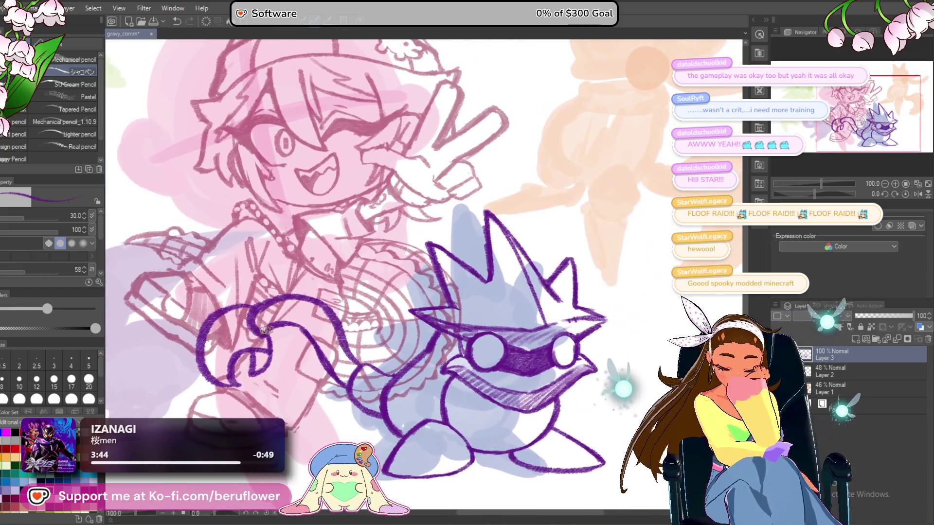
pyautogui.press('m')
pyautogui.moveTo(340, 310)
pyautogui.mouseDown()
pyautogui.moveTo(372, 314)
pyautogui.moveTo(395, 296)
pyautogui.mouseUp()
pyautogui.moveTo(470, 320); pyautogui.dragTo(357, 395)
pyautogui.press('Return')
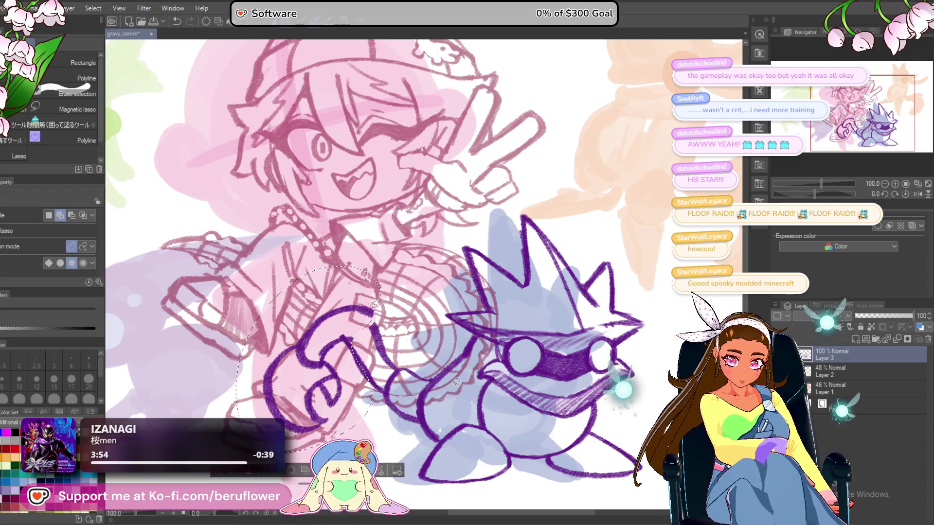
# Add a pencil stroke at the tail's curled end, then pan and zoom to view the canvas.
pyautogui.press('p')
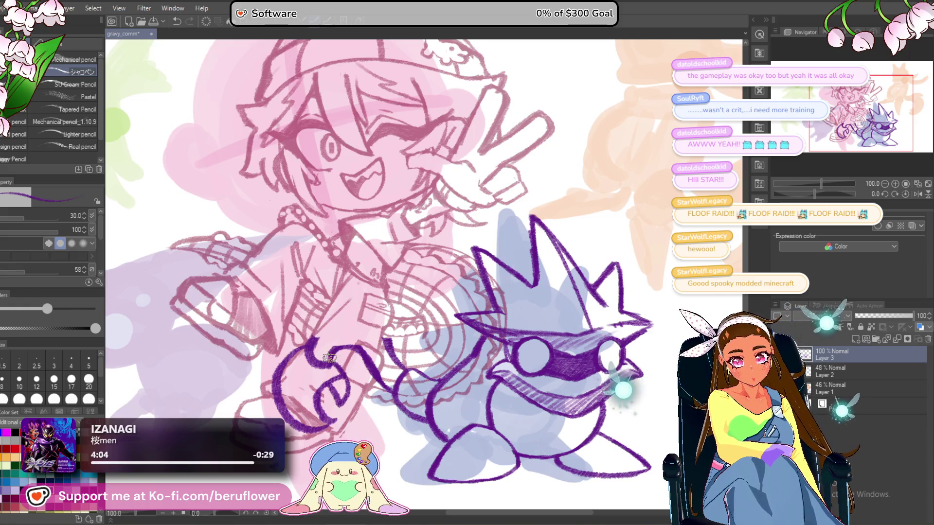
pyautogui.moveTo(321, 329); pyautogui.dragTo(336, 329)
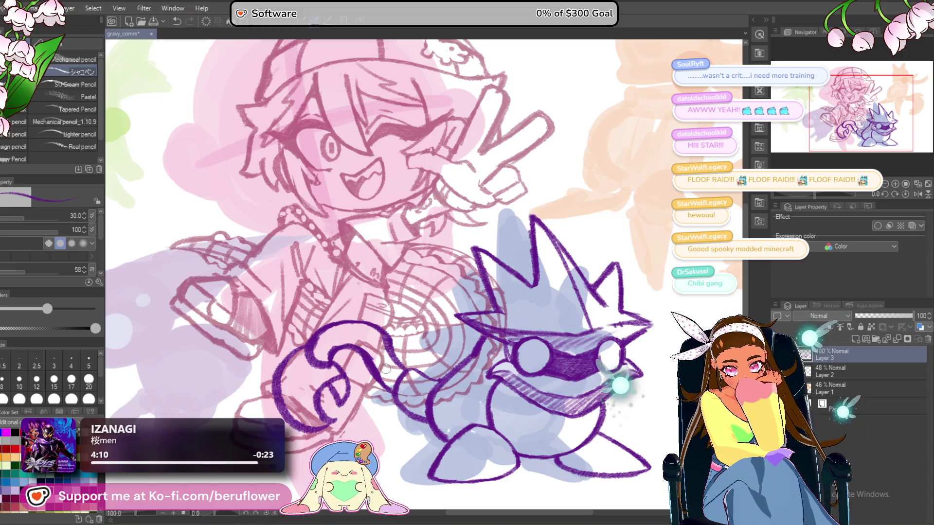
pyautogui.moveTo(387, 331); pyautogui.dragTo(361, 325)
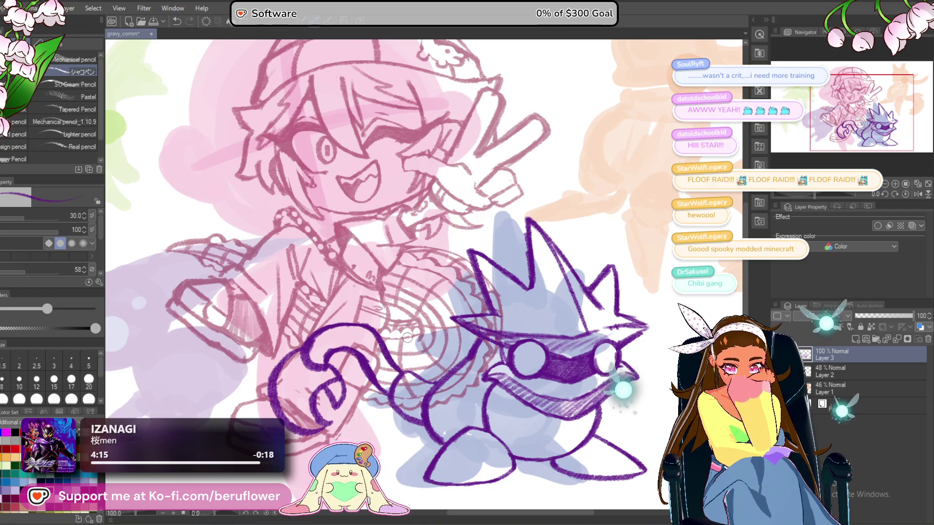
pyautogui.scroll(-5, 407, 337)
pyautogui.scroll(6, 390, 337)
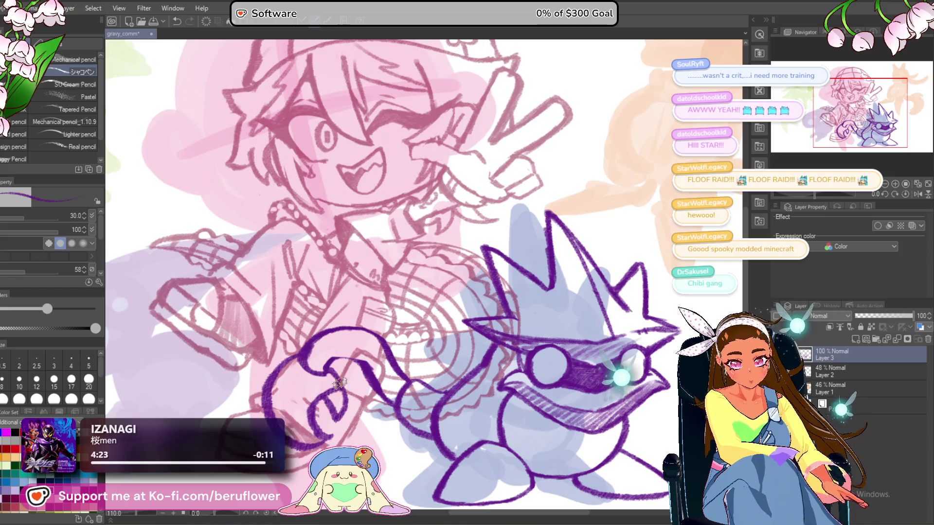
pyautogui.moveTo(389, 424); pyautogui.dragTo(364, 402)
pyautogui.scroll(-5, 345, 363)
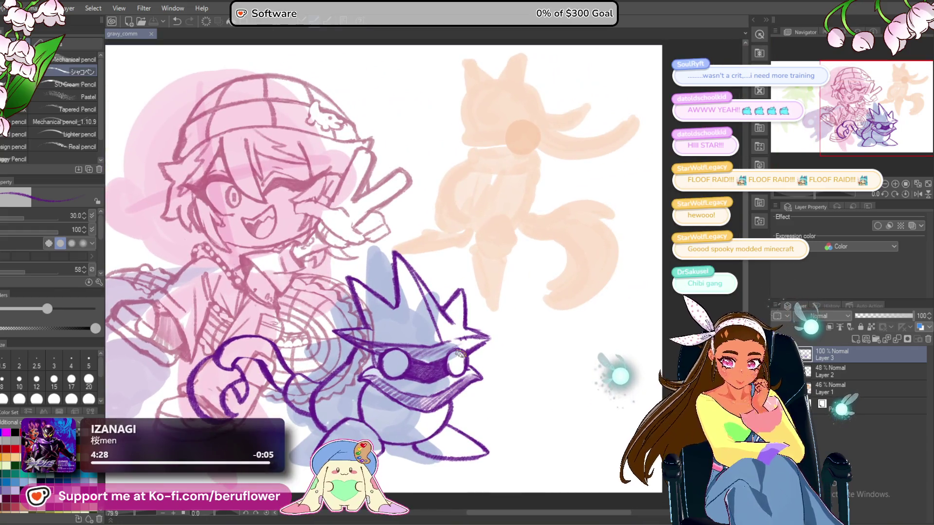
pyautogui.scroll(-1, 405, 294)
pyautogui.scroll(4, 501, 375)
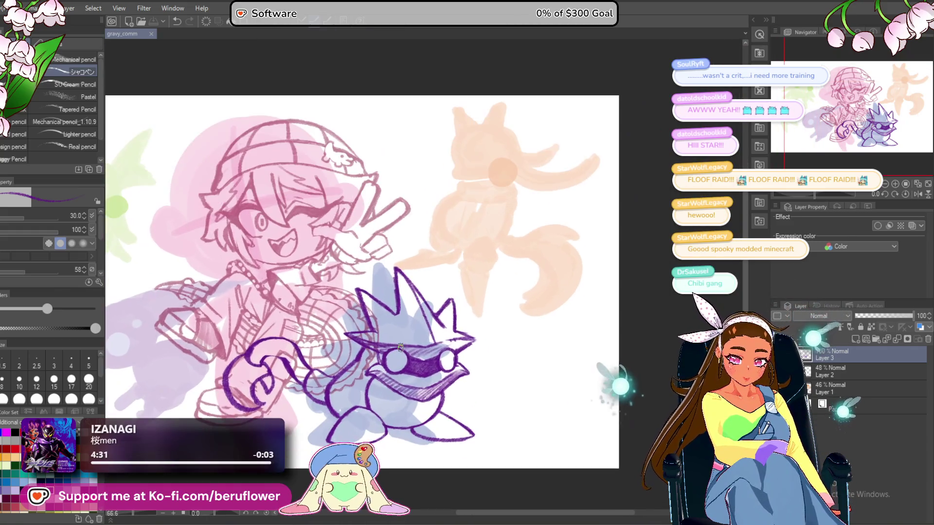
pyautogui.hotkey('ctrl', 't')
# Shift the creature lineart right and enlarge the lassoed curled tail end.
pyautogui.moveTo(489, 385)
pyautogui.mouseDown()
pyautogui.moveTo(501, 382)
pyautogui.moveTo(469, 387)
pyautogui.mouseUp()
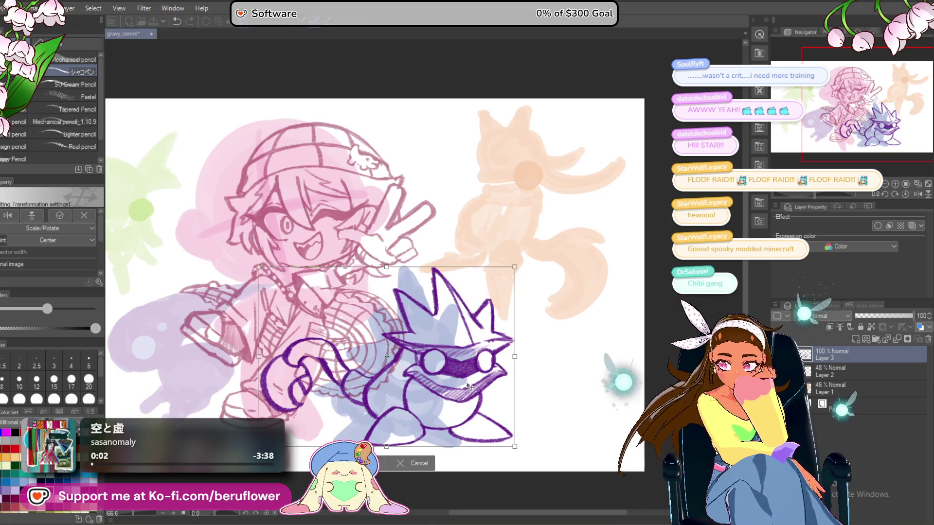
pyautogui.press('Return')
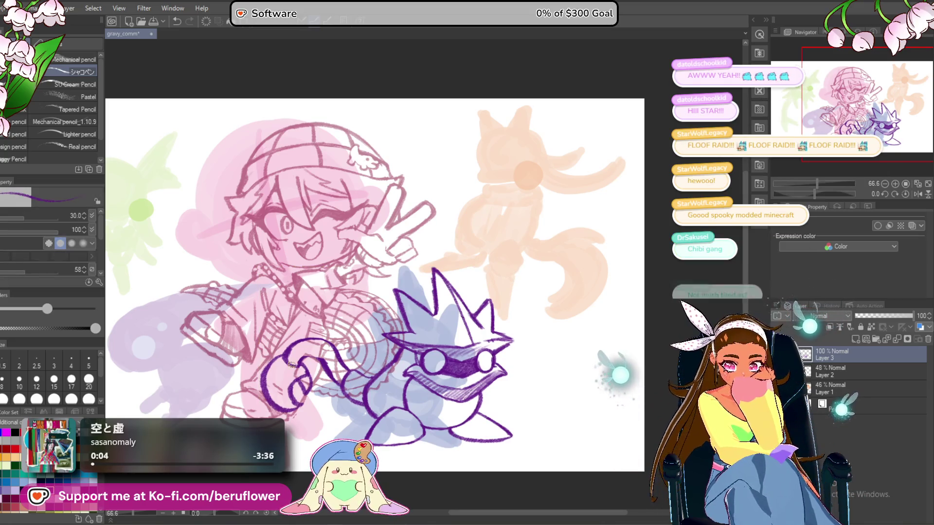
pyautogui.press('m')
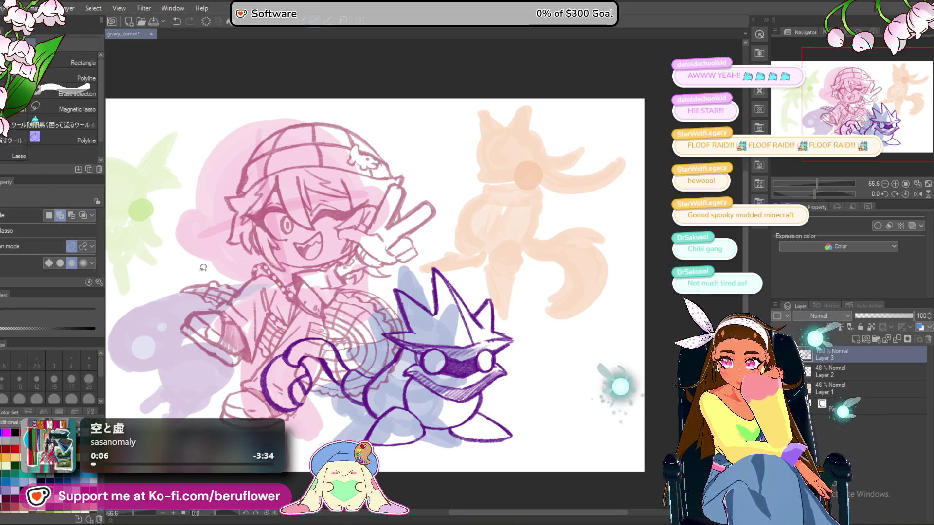
pyautogui.moveTo(351, 326); pyautogui.dragTo(364, 317)
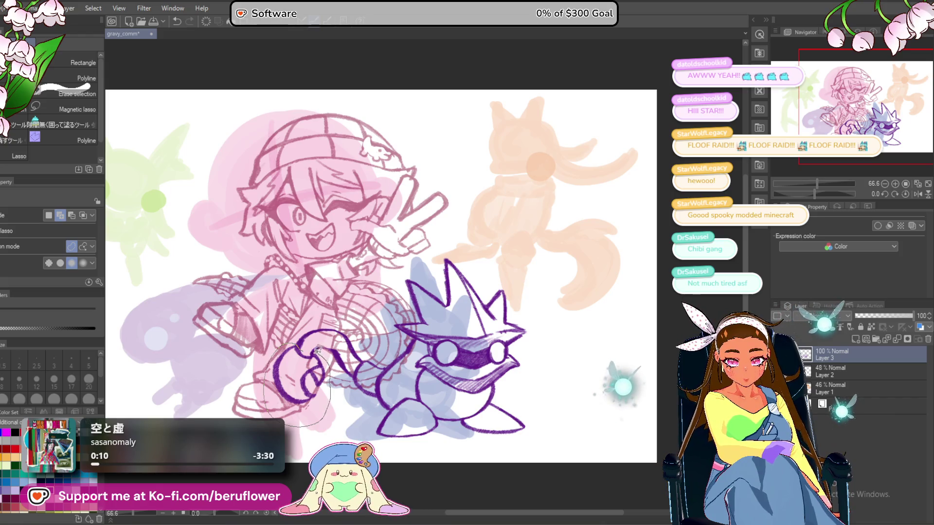
pyautogui.hotkey('ctrl', 't')
pyautogui.moveTo(332, 426)
pyautogui.mouseDown()
pyautogui.moveTo(343, 442)
pyautogui.moveTo(348, 434)
pyautogui.moveTo(334, 417)
pyautogui.moveTo(316, 439)
pyautogui.mouseUp()
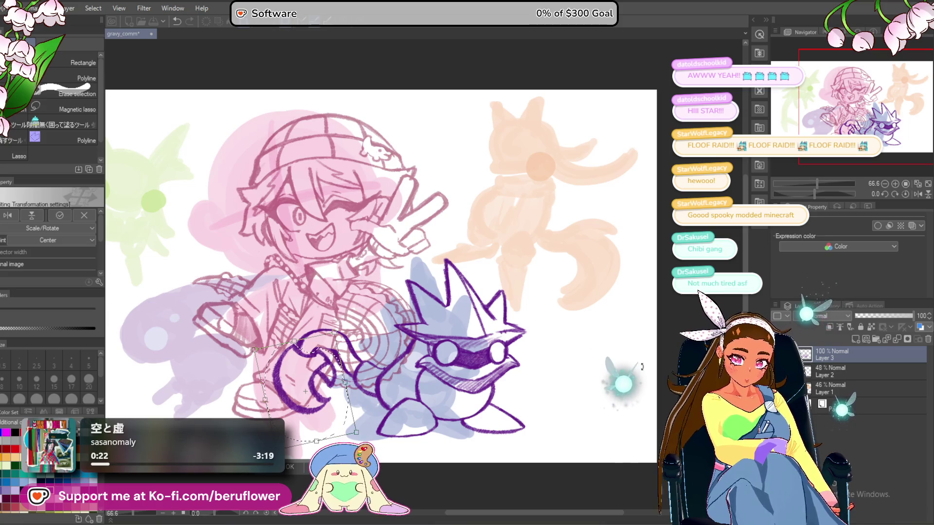
pyautogui.press('Return')
pyautogui.hotkey('ctrl', 'd')
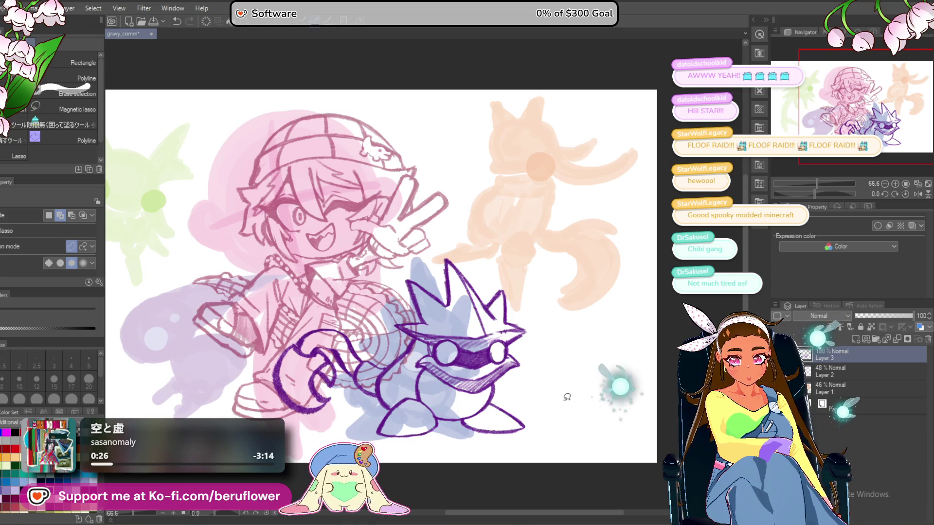
# Move the pink sketch layer up and left to realign it.
pyautogui.moveTo(564, 394); pyautogui.dragTo(577, 393)
pyautogui.click(830, 374)
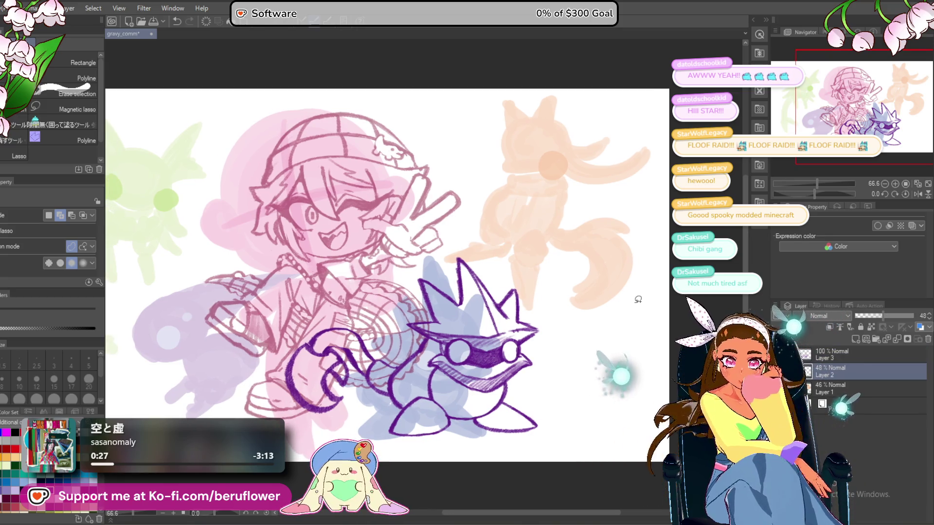
pyautogui.hotkey('ctrl', 't')
pyautogui.moveTo(359, 356)
pyautogui.mouseDown()
pyautogui.moveTo(419, 263)
pyautogui.moveTo(481, 191)
pyautogui.moveTo(491, 209)
pyautogui.mouseUp()
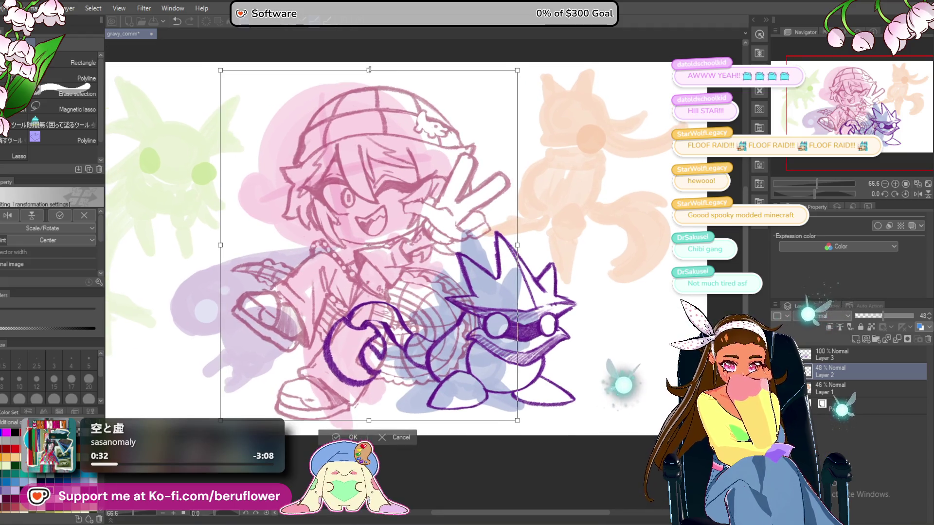
pyautogui.moveTo(506, 156); pyautogui.dragTo(492, 141)
pyautogui.scroll(1, 528, 137)
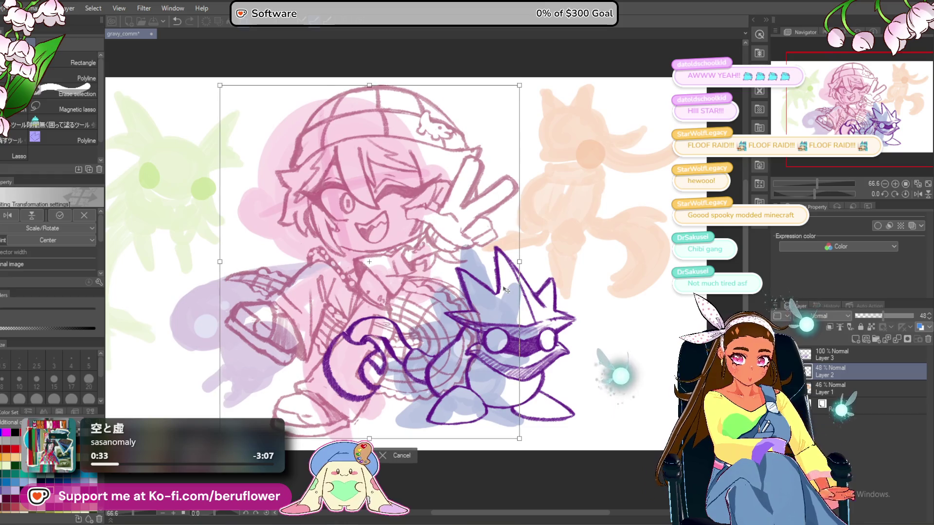
pyautogui.scroll(-1, 535, 257)
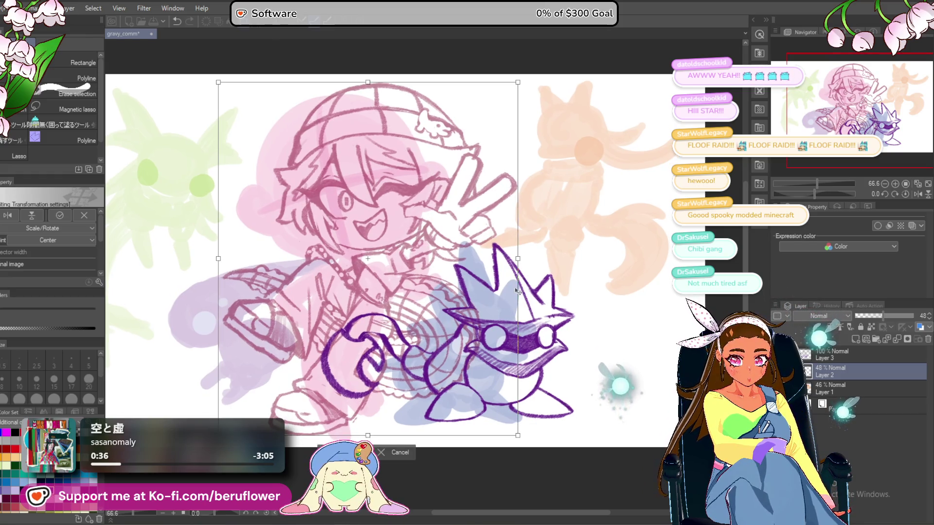
pyautogui.moveTo(509, 295); pyautogui.dragTo(511, 294)
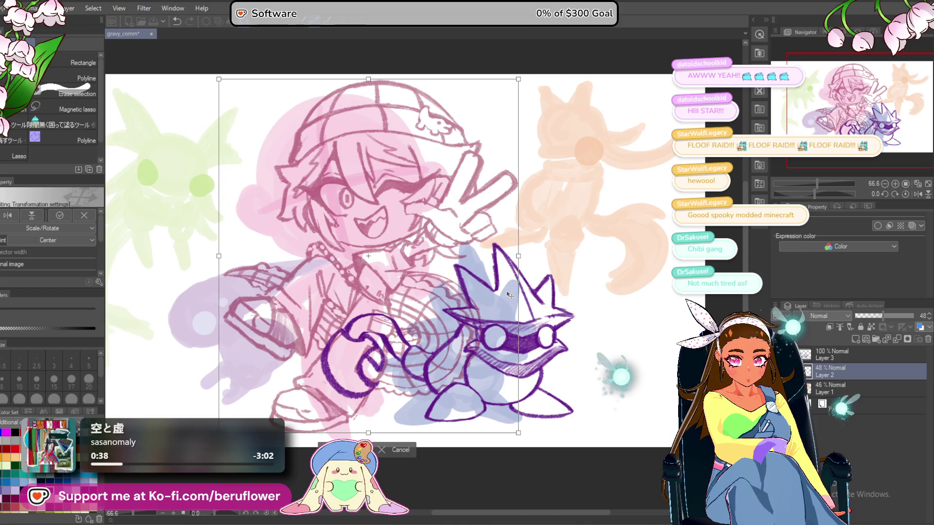
pyautogui.press('Return')
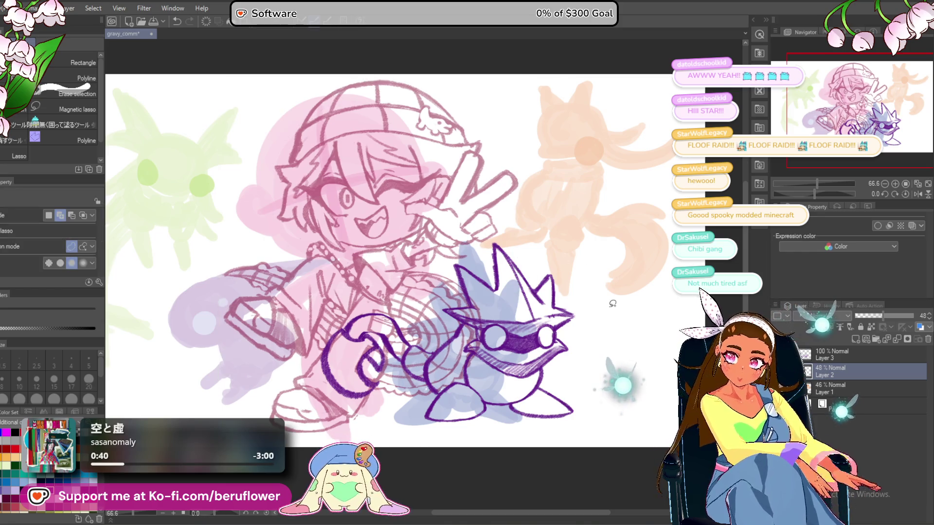
# Nudge the purple lineart down-right, save the file, and add new Layer 4 on top.
pyautogui.moveTo(617, 341); pyautogui.dragTo(624, 327)
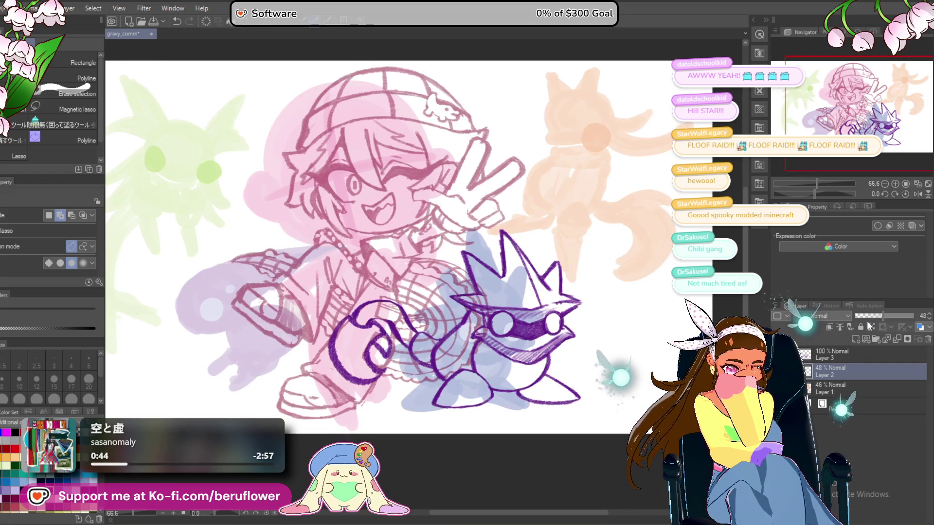
pyautogui.click(833, 355)
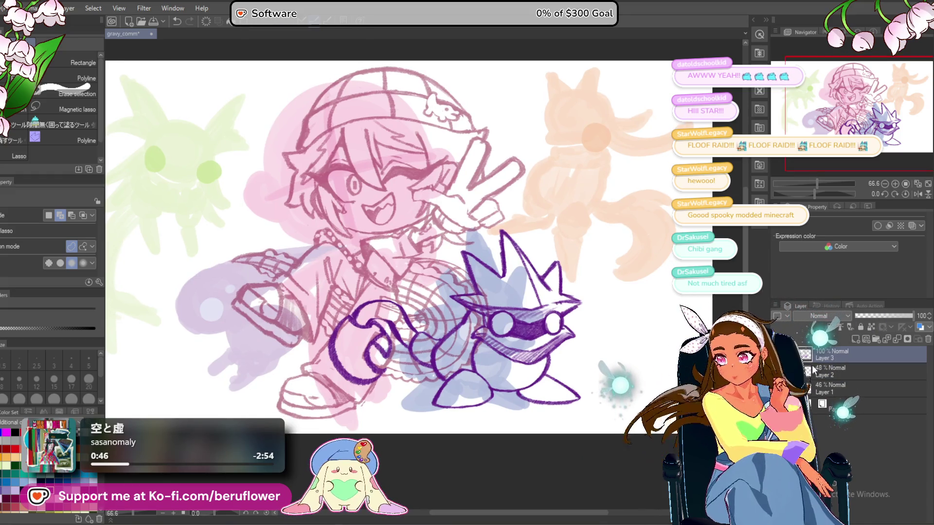
pyautogui.hotkey('ctrl', 't')
pyautogui.moveTo(566, 378); pyautogui.dragTo(568, 385)
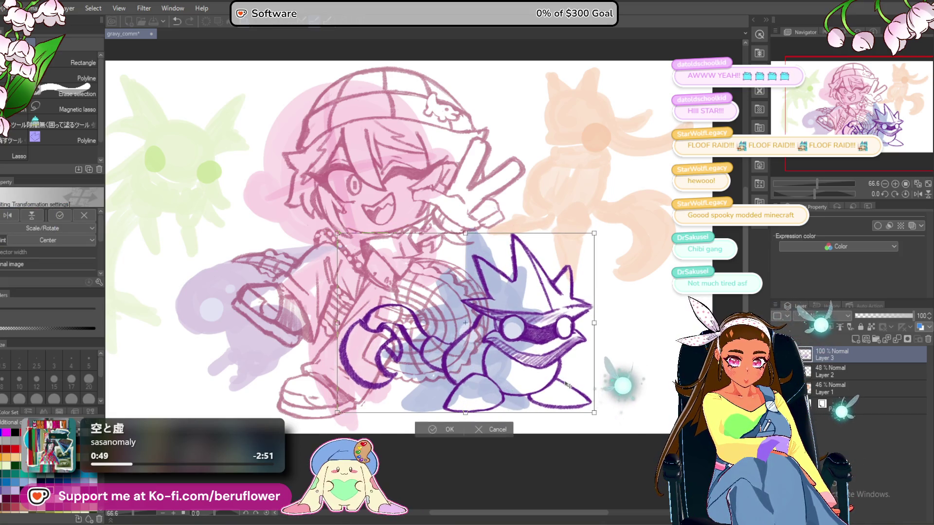
pyautogui.press('Return')
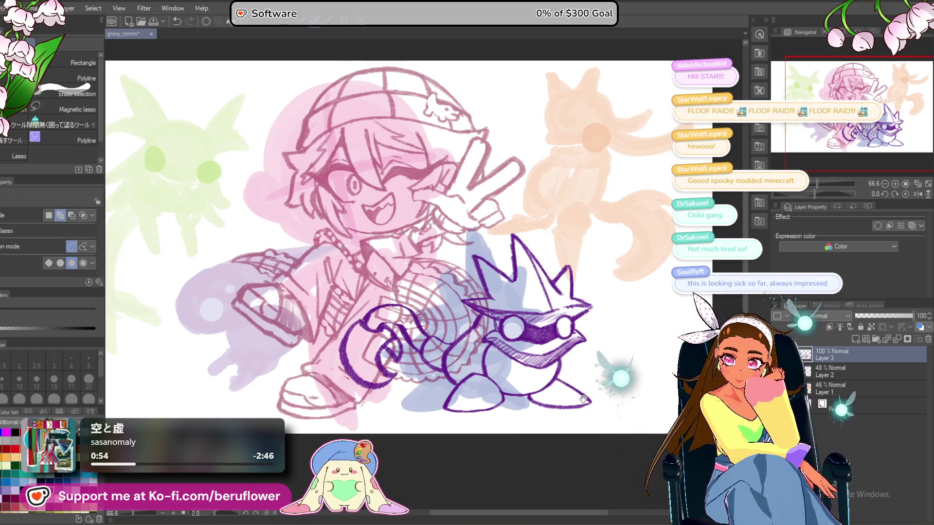
pyautogui.hotkey('ctrl', 's')
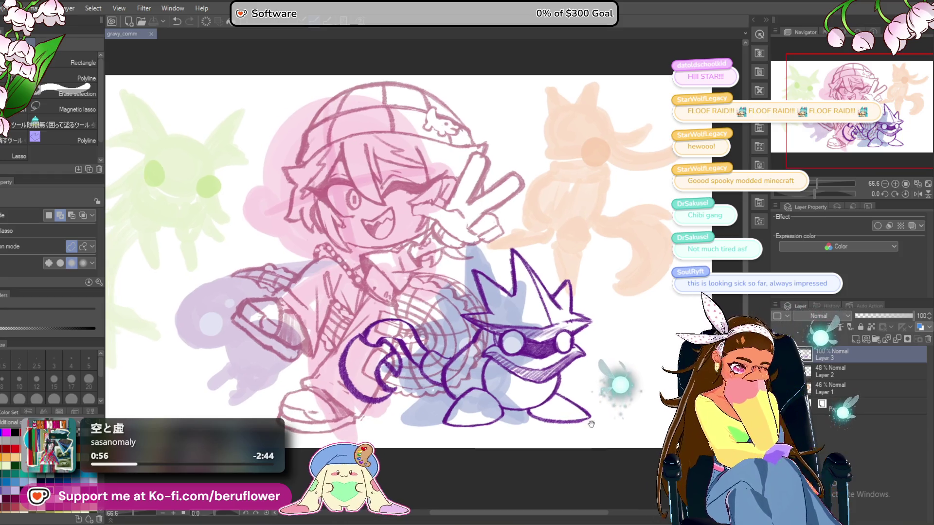
pyautogui.hotkey('ctrl', 'shift', 'n')
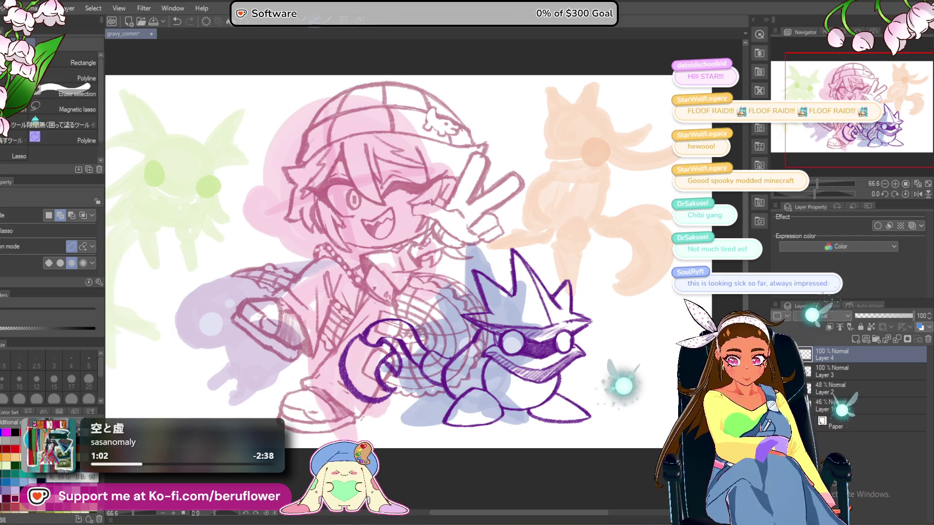
# Hide the purple creature lineart on Layer 3 and zoom into the orange blob.
pyautogui.moveTo(656, 359); pyautogui.dragTo(663, 326)
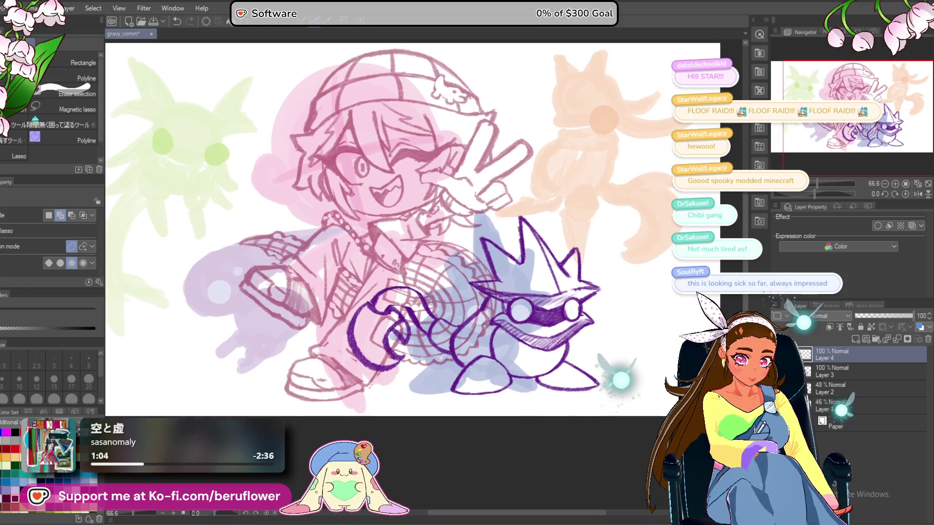
pyautogui.hotkey('ctrl', 'z')
pyautogui.moveTo(516, 288); pyautogui.dragTo(479, 329)
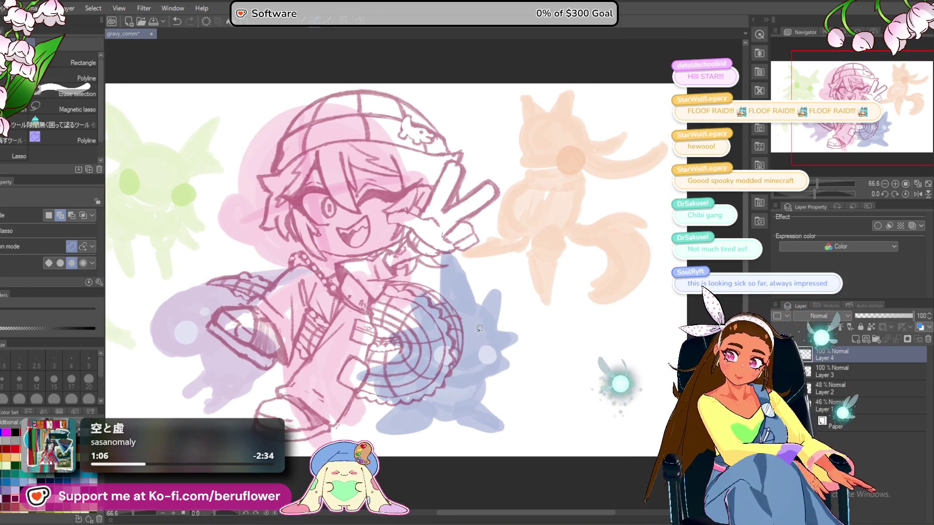
pyautogui.scroll(-1, 480, 329)
pyautogui.scroll(2, 468, 218)
pyautogui.scroll(-3, 468, 218)
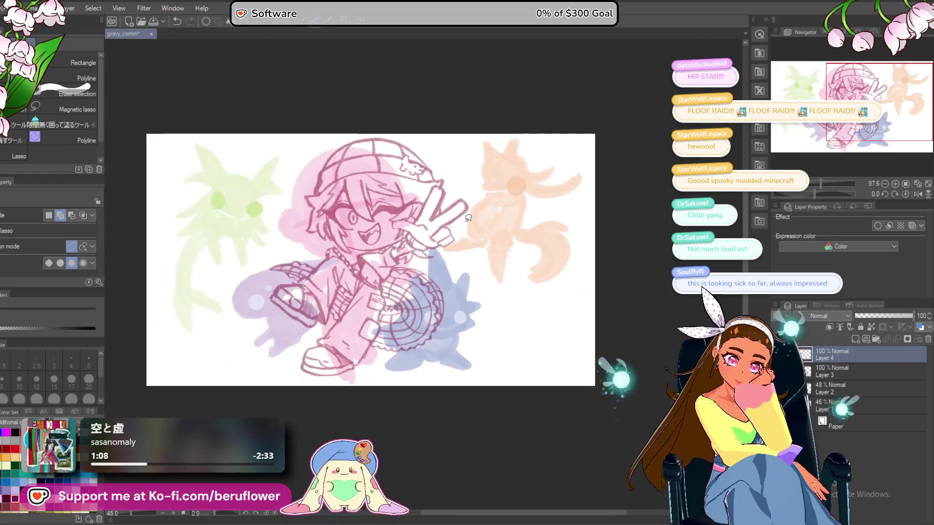
pyautogui.scroll(2, 468, 218)
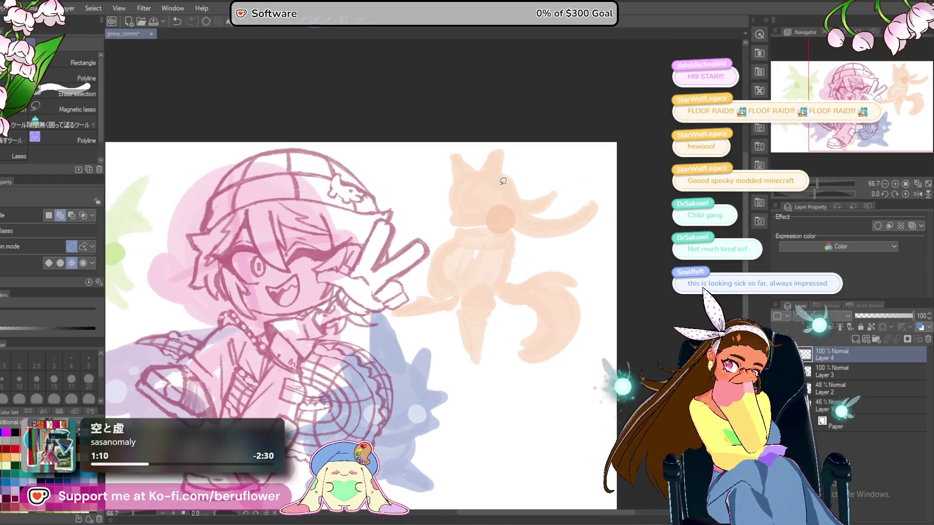
pyautogui.scroll(4, 503, 181)
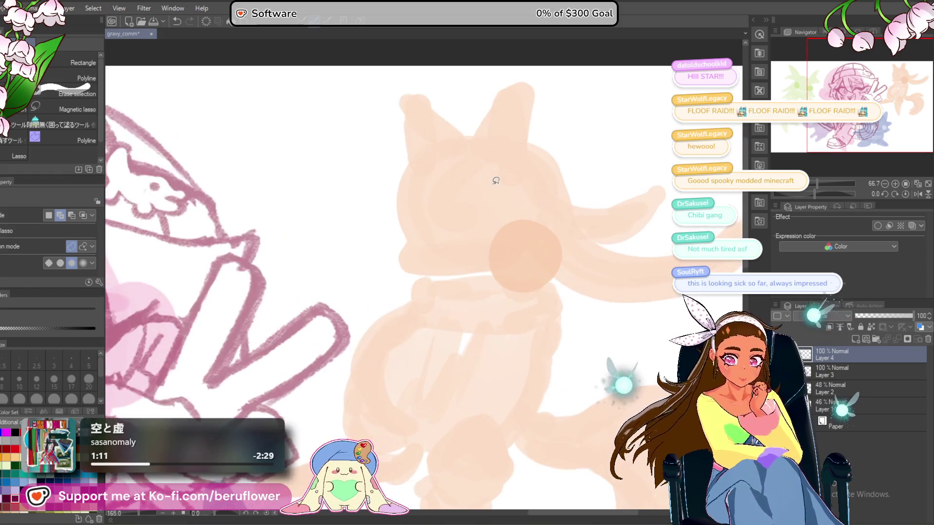
# Ink a round magenta head circle over the orange blob, retracing its left edge and top.
pyautogui.press('p')
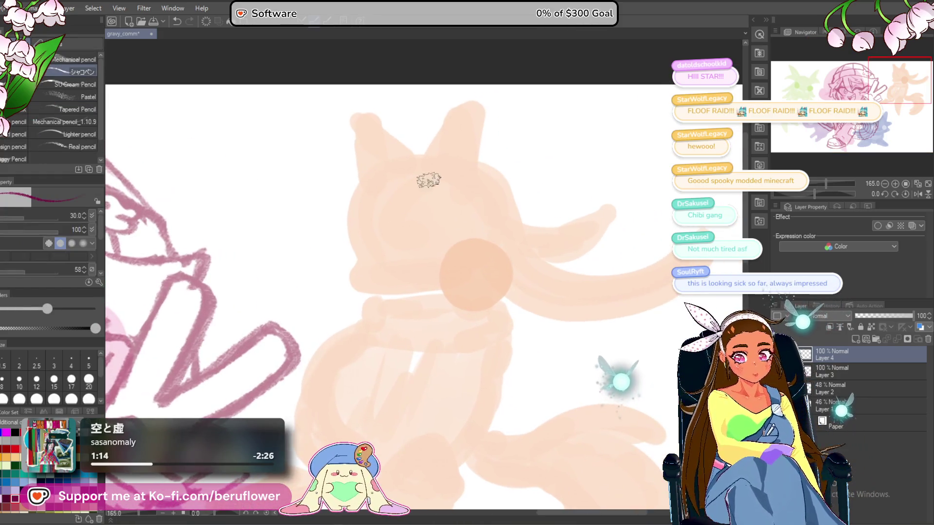
pyautogui.moveTo(367, 257)
pyautogui.mouseDown()
pyautogui.moveTo(469, 294)
pyautogui.moveTo(374, 174)
pyautogui.mouseUp()
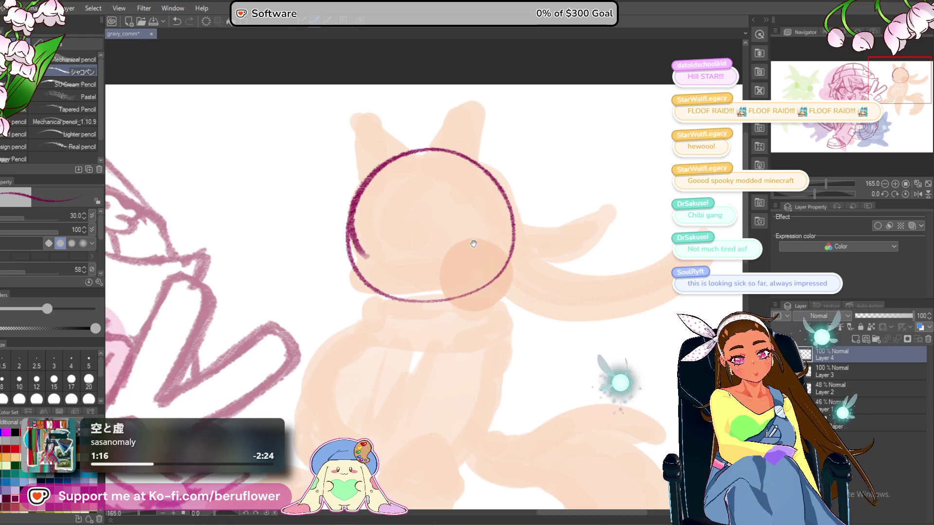
pyautogui.moveTo(473, 244); pyautogui.dragTo(485, 244)
pyautogui.moveTo(400, 155)
pyautogui.mouseDown()
pyautogui.moveTo(365, 219)
pyautogui.moveTo(377, 260)
pyautogui.mouseUp()
pyautogui.moveTo(377, 261)
pyautogui.mouseDown()
pyautogui.moveTo(382, 196)
pyautogui.moveTo(385, 249)
pyautogui.moveTo(401, 225)
pyautogui.moveTo(405, 241)
pyautogui.mouseUp()
pyautogui.moveTo(378, 131)
pyautogui.mouseDown()
pyautogui.moveTo(371, 163)
pyautogui.moveTo(391, 216)
pyautogui.moveTo(386, 267)
pyautogui.moveTo(474, 226)
pyautogui.moveTo(494, 234)
pyautogui.mouseUp()
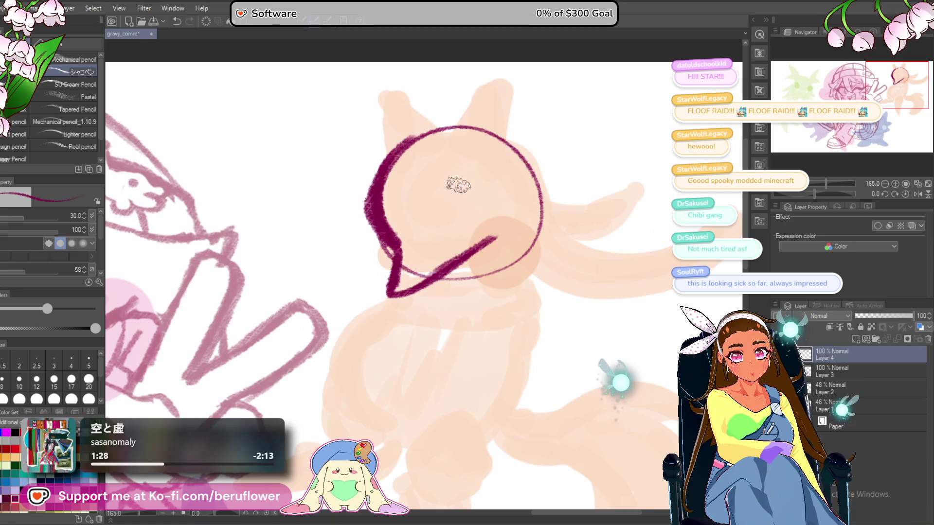
pyautogui.moveTo(403, 158)
pyautogui.mouseDown()
pyautogui.moveTo(487, 127)
pyautogui.moveTo(532, 156)
pyautogui.moveTo(552, 191)
pyautogui.mouseUp()
# Draw the pointed cat ears, redoing the right ear, and ink a round earcup on the cheek.
pyautogui.moveTo(428, 168)
pyautogui.mouseDown()
pyautogui.moveTo(359, 115)
pyautogui.moveTo(425, 167)
pyautogui.mouseUp()
pyautogui.moveTo(535, 164); pyautogui.dragTo(542, 183)
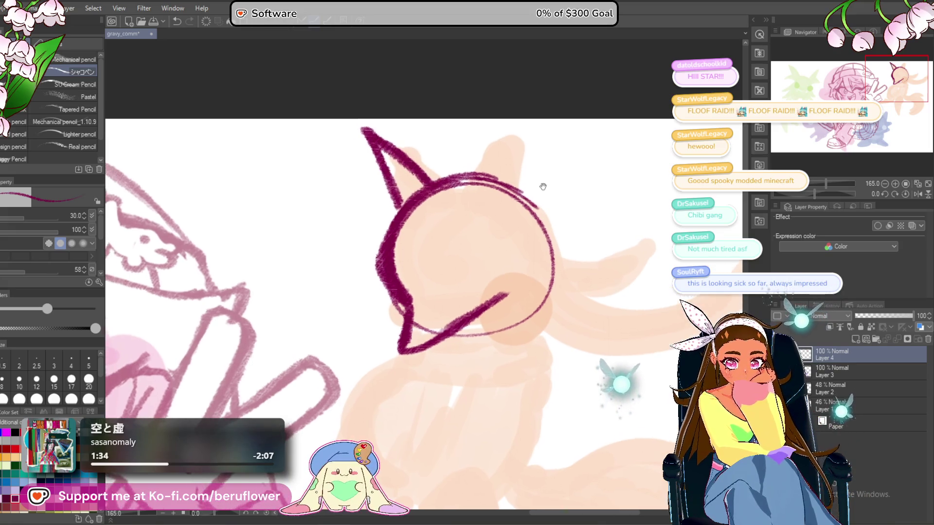
pyautogui.moveTo(445, 194); pyautogui.dragTo(518, 128)
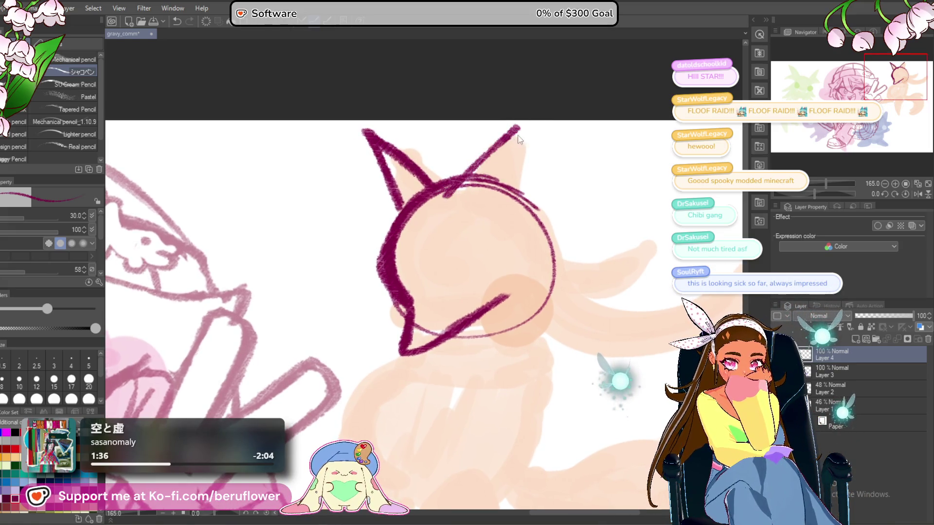
pyautogui.hotkey('ctrl', 'z')
pyautogui.hotkey('ctrl', 'z')
pyautogui.hotkey('ctrl', 'z')
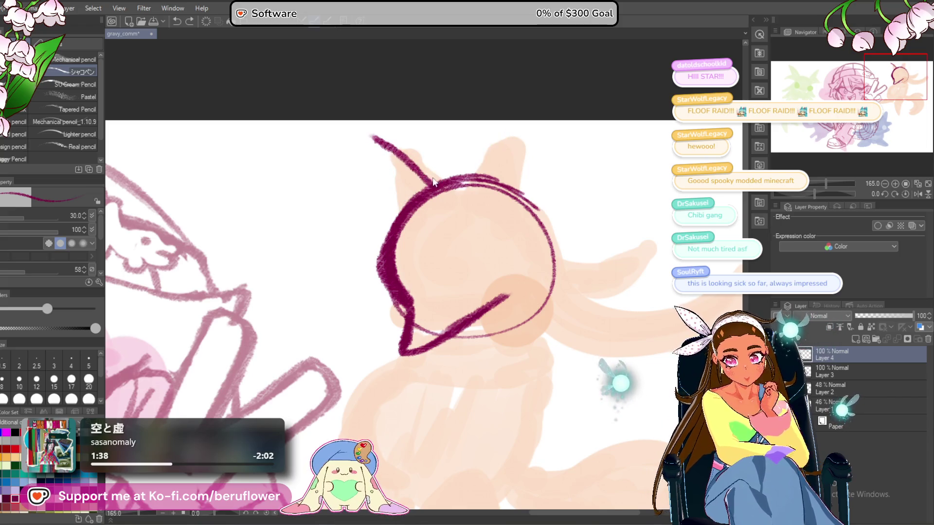
pyautogui.moveTo(467, 204); pyautogui.dragTo(544, 129)
pyautogui.hotkey('ctrl', 'z')
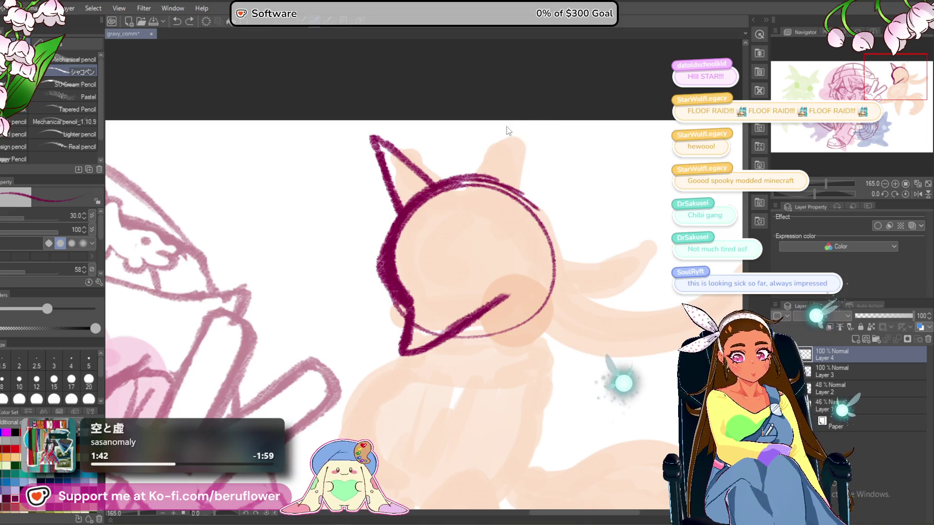
pyautogui.moveTo(474, 170); pyautogui.dragTo(522, 127)
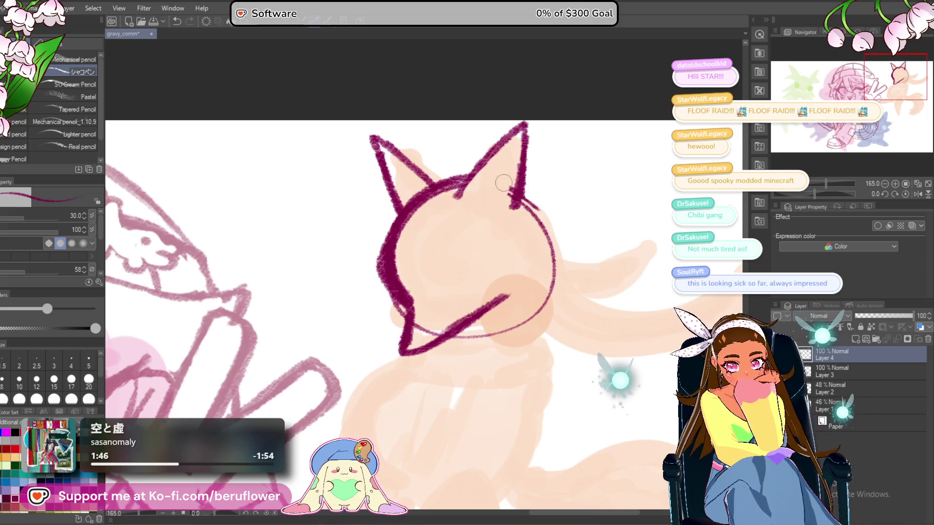
pyautogui.moveTo(449, 194)
pyautogui.mouseDown()
pyautogui.moveTo(474, 202)
pyautogui.moveTo(417, 173)
pyautogui.mouseUp()
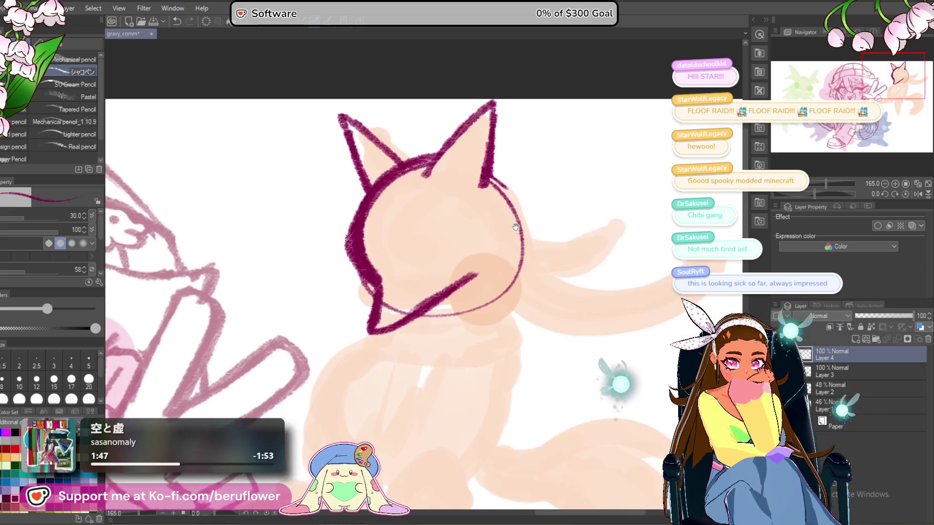
pyautogui.moveTo(475, 270)
pyautogui.mouseDown()
pyautogui.moveTo(506, 292)
pyautogui.moveTo(523, 258)
pyautogui.moveTo(516, 292)
pyautogui.moveTo(532, 268)
pyautogui.moveTo(512, 288)
pyautogui.mouseUp()
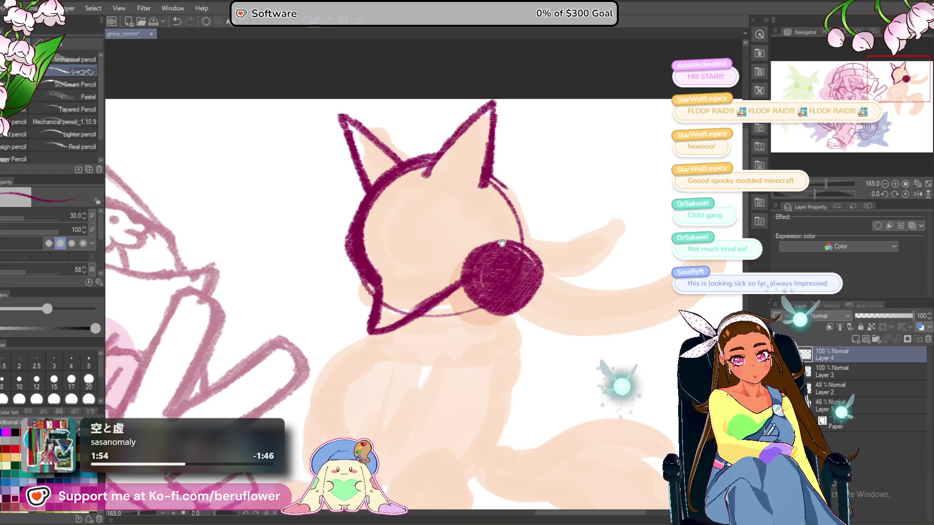
# Ink a long curve sweeping right from the ear and extend it under the face.
pyautogui.moveTo(502, 243); pyautogui.dragTo(485, 248)
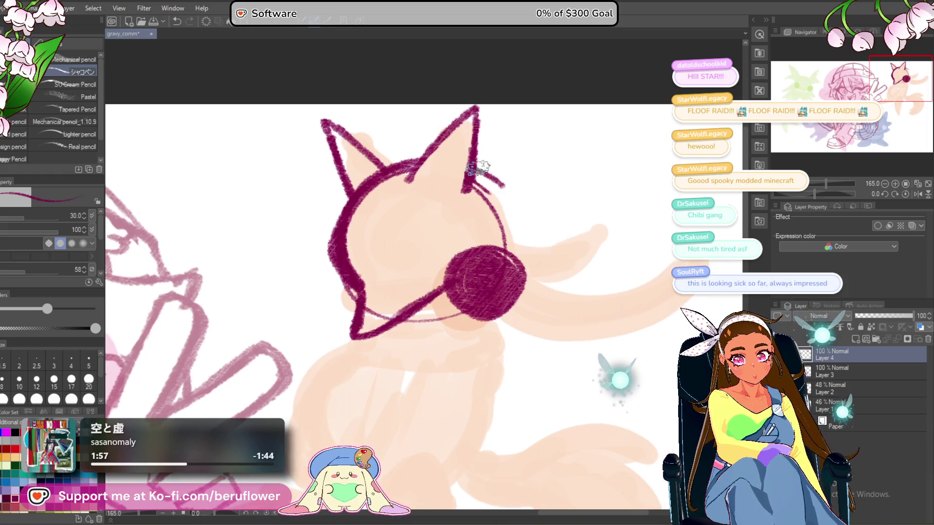
pyautogui.moveTo(492, 175)
pyautogui.mouseDown()
pyautogui.moveTo(415, 163)
pyautogui.moveTo(501, 267)
pyautogui.moveTo(535, 246)
pyautogui.mouseUp()
pyautogui.hotkey('ctrl', 'z')
pyautogui.moveTo(450, 310)
pyautogui.mouseDown()
pyautogui.moveTo(462, 313)
pyautogui.moveTo(453, 325)
pyautogui.moveTo(440, 275)
pyautogui.mouseUp()
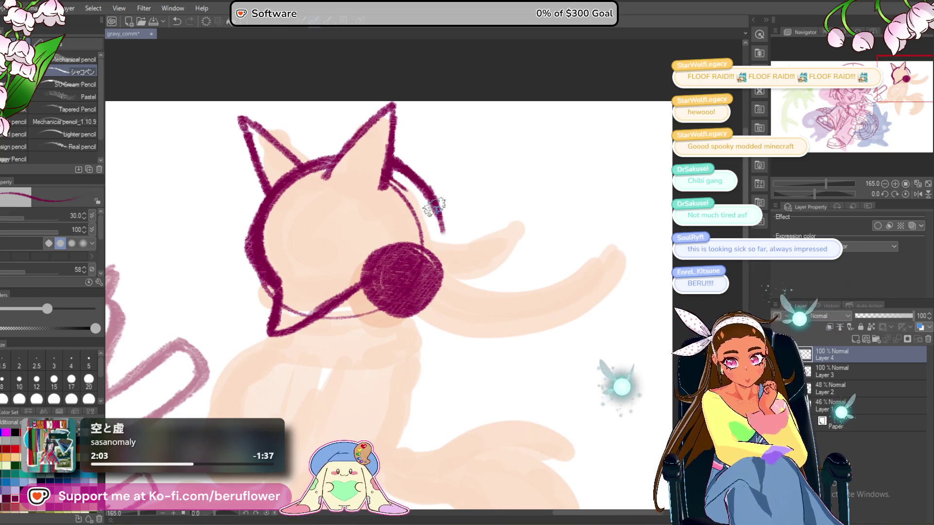
pyautogui.moveTo(465, 265)
pyautogui.mouseDown()
pyautogui.moveTo(570, 278)
pyautogui.moveTo(633, 230)
pyautogui.moveTo(620, 221)
pyautogui.moveTo(646, 204)
pyautogui.mouseUp()
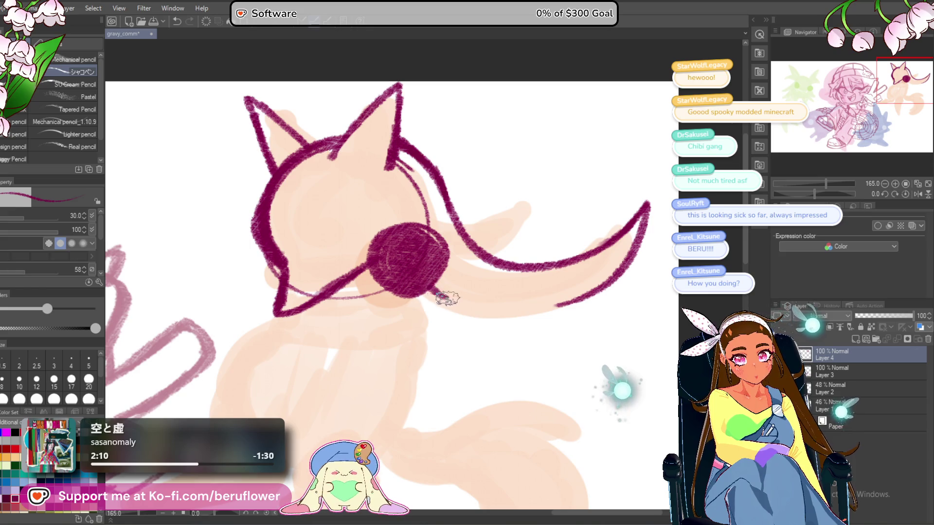
pyautogui.moveTo(436, 286)
pyautogui.mouseDown()
pyautogui.moveTo(506, 305)
pyautogui.moveTo(568, 290)
pyautogui.mouseUp()
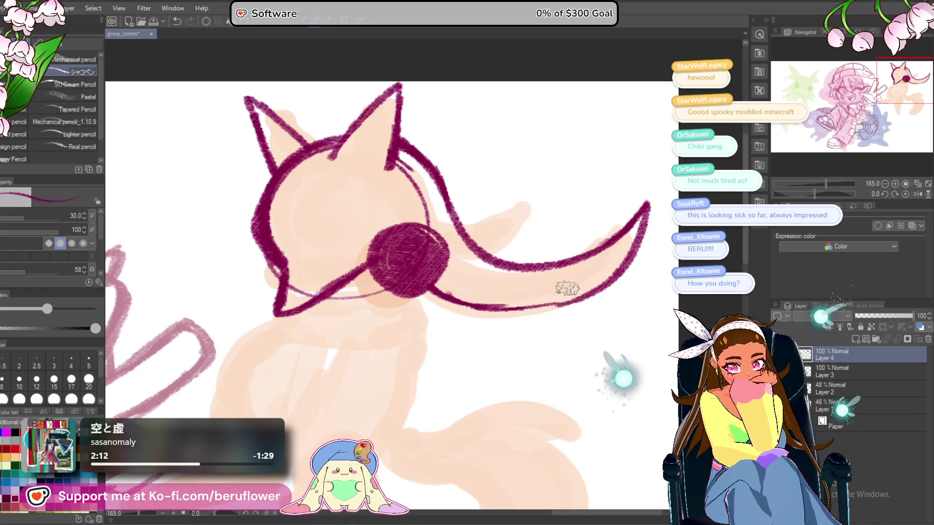
pyautogui.moveTo(815, 193); pyautogui.dragTo(832, 194)
pyautogui.moveTo(421, 236)
pyautogui.mouseDown()
pyautogui.moveTo(418, 331)
pyautogui.moveTo(429, 365)
pyautogui.mouseUp()
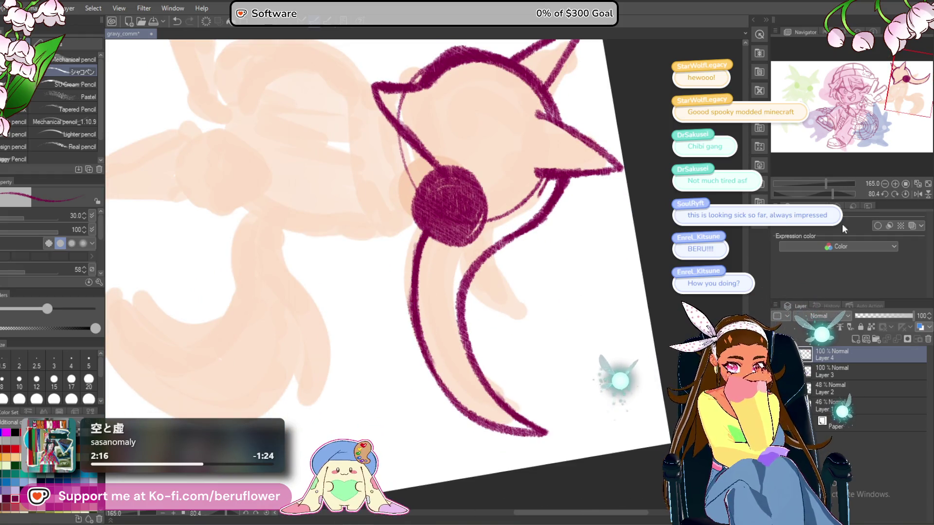
# Ink the upper and inner tail curves down from the ball, rotating the canvas as needed.
pyautogui.click(898, 193)
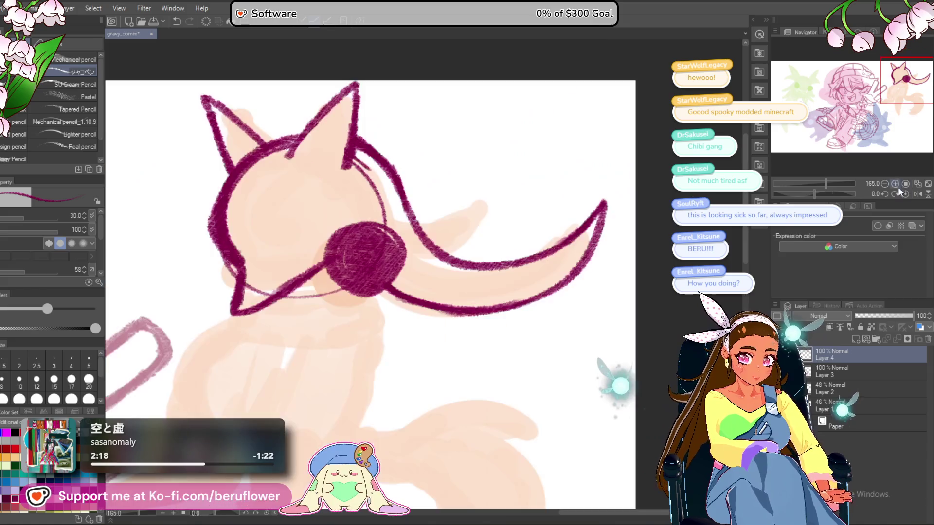
pyautogui.moveTo(607, 255)
pyautogui.mouseDown()
pyautogui.moveTo(623, 278)
pyautogui.moveTo(615, 276)
pyautogui.mouseUp()
pyautogui.moveTo(421, 242)
pyautogui.mouseDown()
pyautogui.moveTo(506, 211)
pyautogui.moveTo(461, 274)
pyautogui.mouseUp()
pyautogui.scroll(-1, 447, 272)
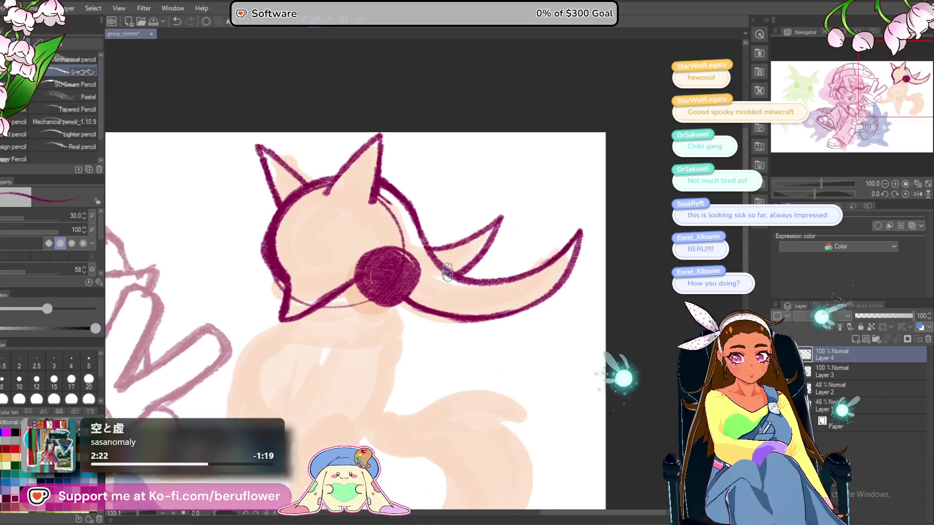
pyautogui.moveTo(369, 234)
pyautogui.mouseDown()
pyautogui.moveTo(422, 279)
pyautogui.moveTo(493, 292)
pyautogui.mouseUp()
pyautogui.moveTo(814, 193); pyautogui.dragTo(839, 194)
pyautogui.moveTo(413, 280)
pyautogui.mouseDown()
pyautogui.moveTo(385, 336)
pyautogui.moveTo(389, 365)
pyautogui.mouseUp()
pyautogui.moveTo(406, 301); pyautogui.dragTo(399, 413)
pyautogui.moveTo(389, 350)
pyautogui.mouseDown()
pyautogui.moveTo(400, 408)
pyautogui.moveTo(494, 369)
pyautogui.mouseUp()
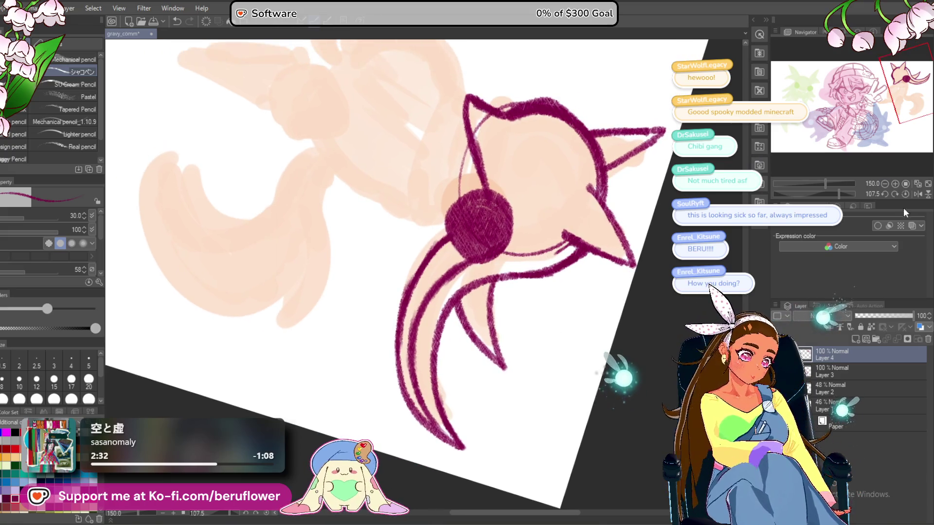
pyautogui.click(905, 193)
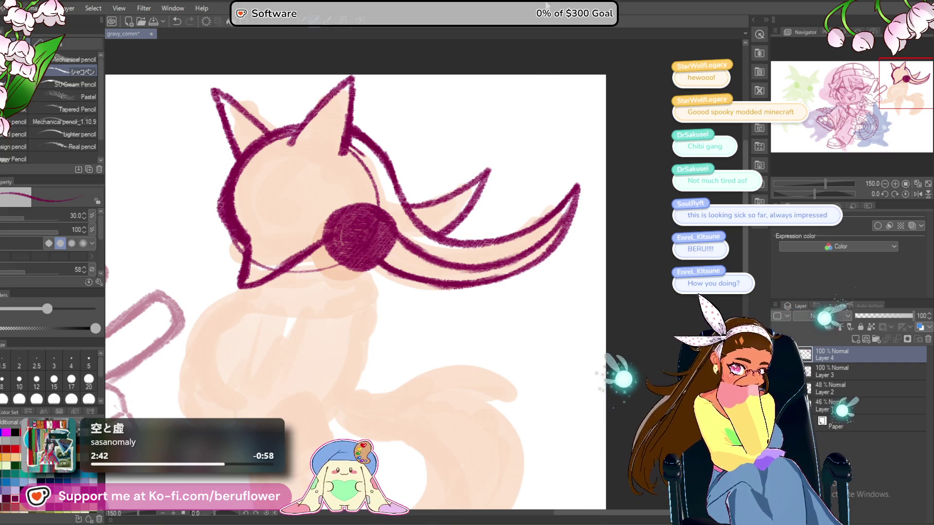
# Extend the tail curves toward the tip and hatch the upper tail band with dark strokes.
pyautogui.scroll(-2, 479, 246)
pyautogui.scroll(3, 477, 263)
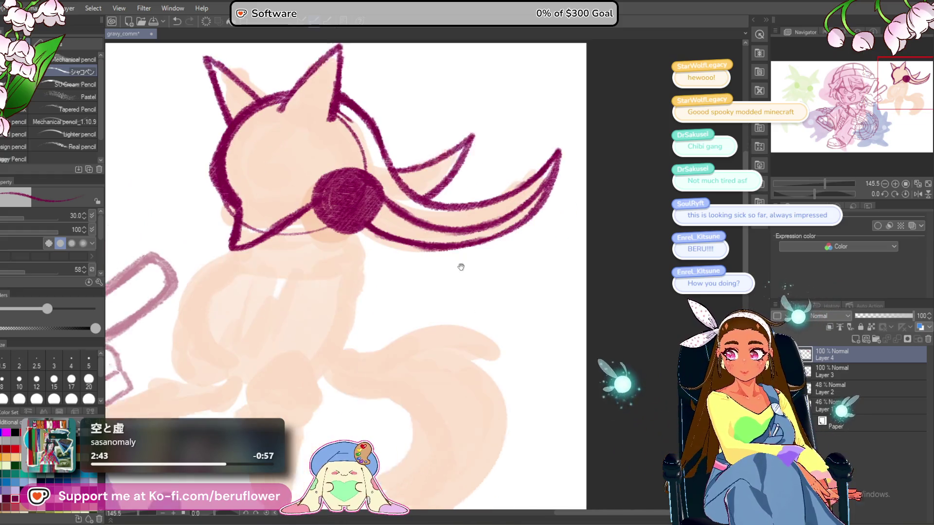
pyautogui.moveTo(427, 223); pyautogui.dragTo(449, 296)
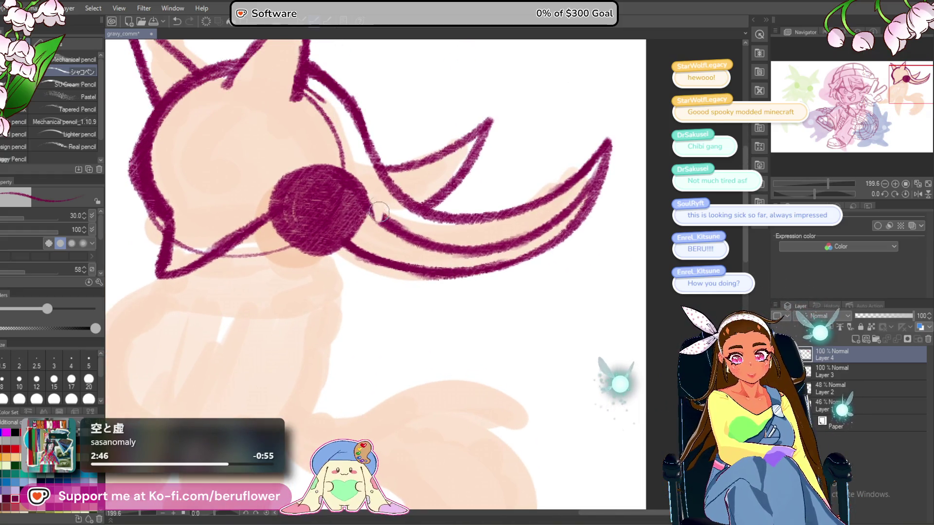
pyautogui.moveTo(375, 212); pyautogui.dragTo(460, 251)
pyautogui.moveTo(564, 215)
pyautogui.mouseDown()
pyautogui.moveTo(574, 228)
pyautogui.moveTo(565, 243)
pyautogui.moveTo(479, 281)
pyautogui.moveTo(404, 276)
pyautogui.moveTo(384, 246)
pyautogui.moveTo(357, 234)
pyautogui.moveTo(362, 226)
pyautogui.mouseUp()
pyautogui.moveTo(504, 218)
pyautogui.mouseDown()
pyautogui.moveTo(453, 226)
pyautogui.moveTo(535, 184)
pyautogui.moveTo(501, 233)
pyautogui.moveTo(521, 200)
pyautogui.mouseUp()
pyautogui.scroll(-5, 421, 397)
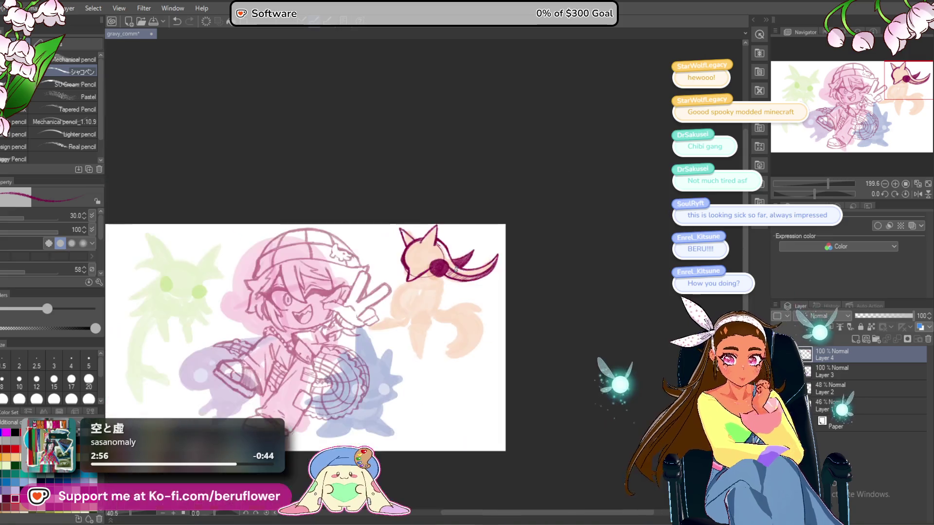
# Darken the fox creature's chin line with a magenta pencil stroke.
pyautogui.scroll(1, 421, 397)
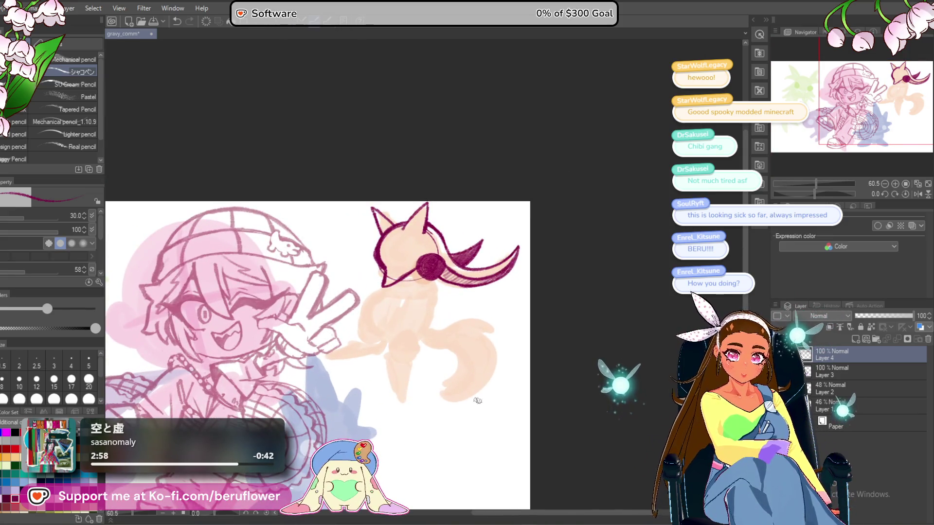
pyautogui.scroll(3, 451, 440)
pyautogui.moveTo(445, 438)
pyautogui.mouseDown()
pyautogui.moveTo(413, 240)
pyautogui.moveTo(452, 219)
pyautogui.moveTo(465, 228)
pyautogui.mouseUp()
pyautogui.scroll(-3, 431, 214)
pyautogui.scroll(2, 431, 214)
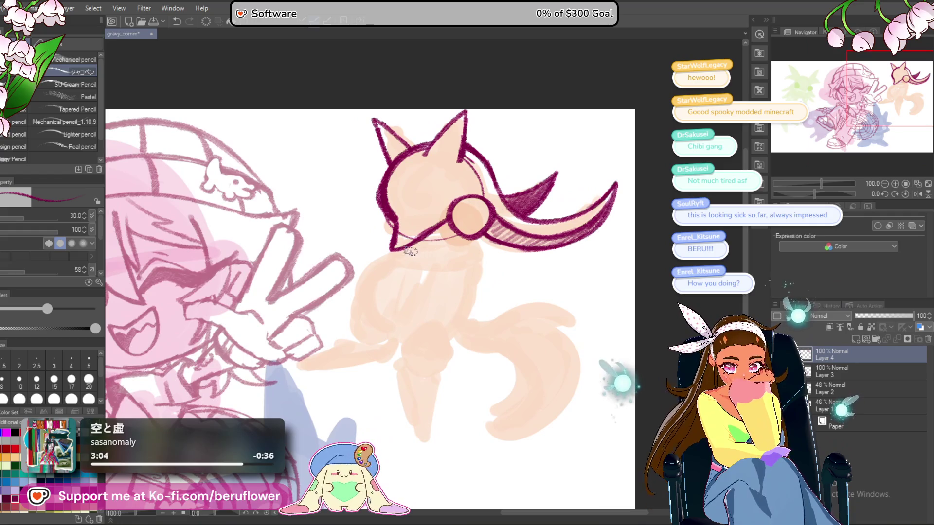
pyautogui.moveTo(413, 250); pyautogui.dragTo(439, 234)
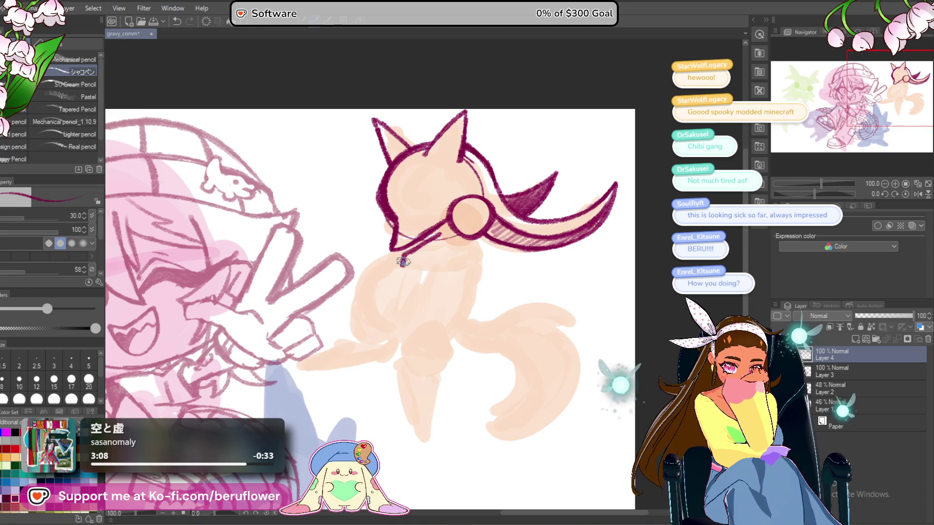
# Rotate the inked head lineart slightly clockwise with a Ctrl+T transform.
pyautogui.moveTo(485, 211)
pyautogui.mouseDown()
pyautogui.moveTo(450, 235)
pyautogui.moveTo(494, 241)
pyautogui.moveTo(488, 251)
pyautogui.mouseUp()
pyautogui.hotkey('ctrl', 't')
pyautogui.moveTo(602, 258); pyautogui.dragTo(556, 265)
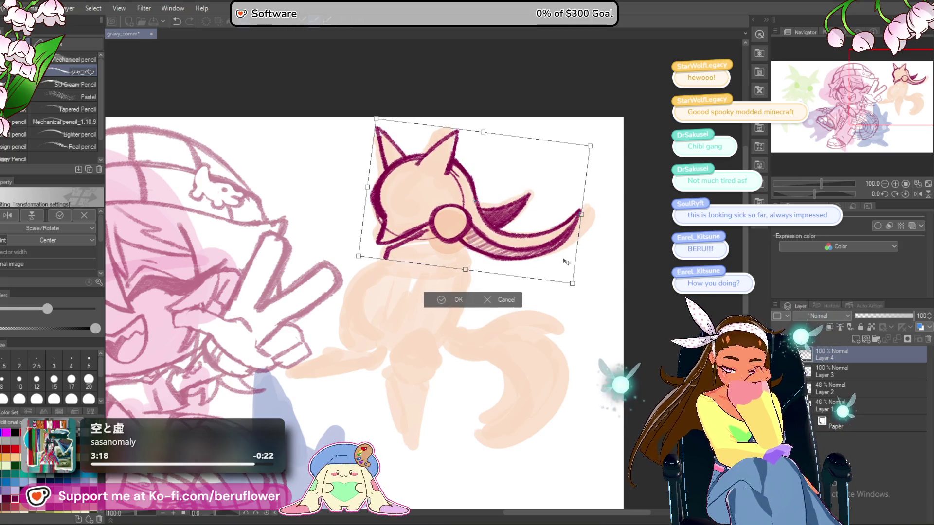
# Commit the head rotation, redraw the left head contour and erase the stray inner lines.
pyautogui.press('Return')
pyautogui.scroll(4, 448, 254)
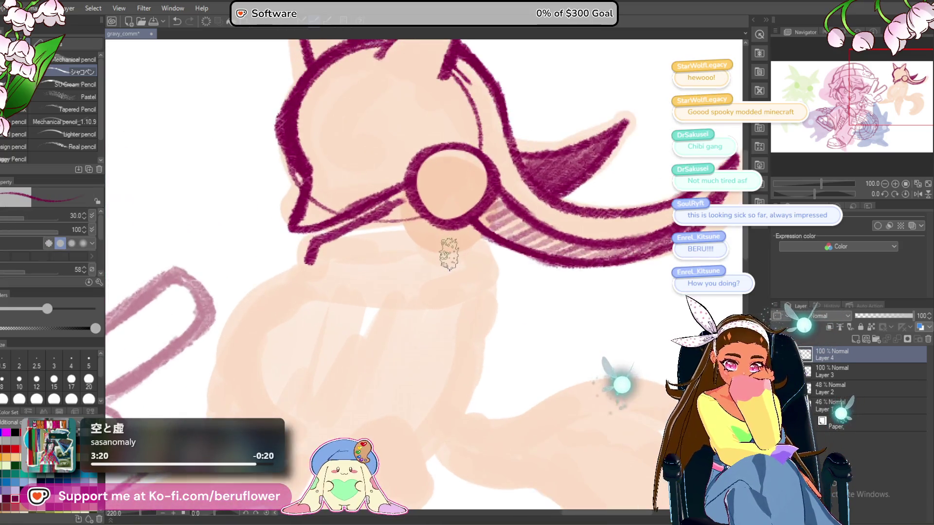
pyautogui.moveTo(436, 220)
pyautogui.mouseDown()
pyautogui.moveTo(428, 214)
pyautogui.moveTo(399, 245)
pyautogui.mouseUp()
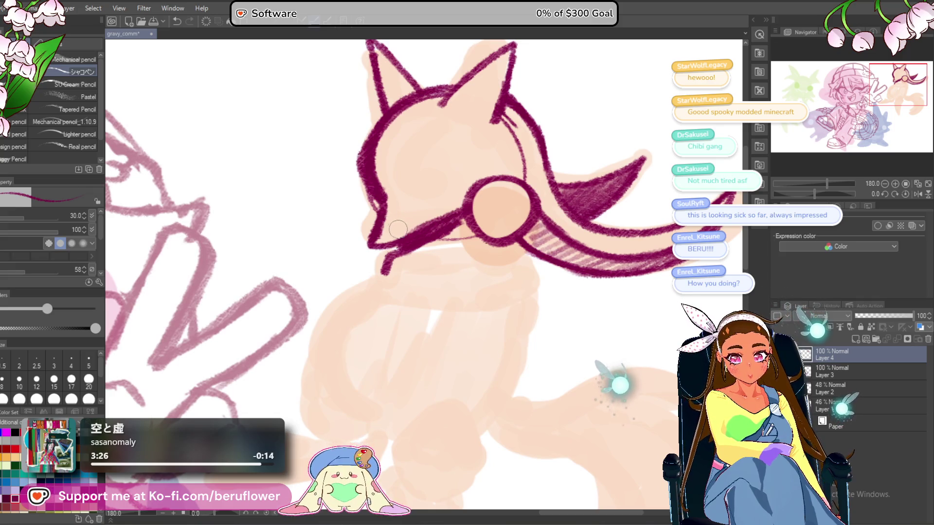
pyautogui.scroll(1, 379, 224)
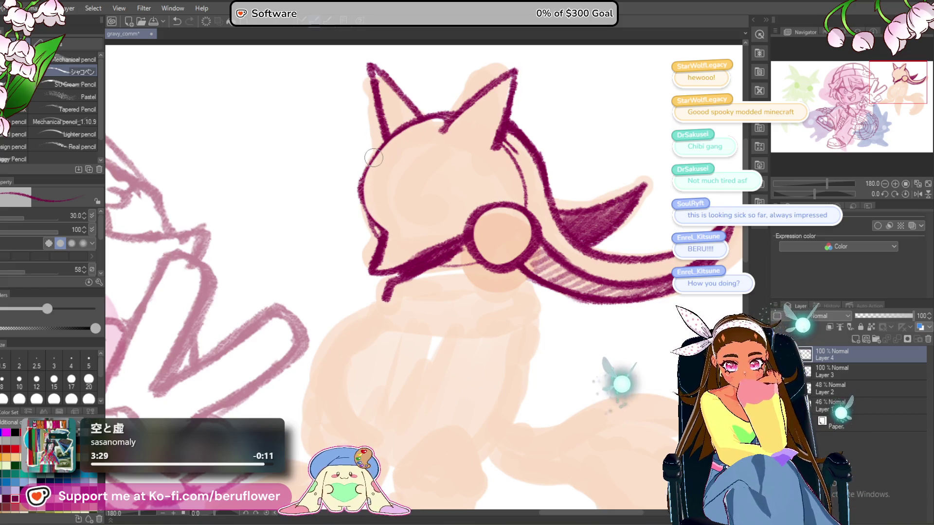
pyautogui.hotkey('ctrl', 'z')
pyautogui.moveTo(421, 117)
pyautogui.mouseDown()
pyautogui.moveTo(372, 151)
pyautogui.moveTo(358, 198)
pyautogui.moveTo(382, 243)
pyautogui.moveTo(372, 275)
pyautogui.mouseUp()
pyautogui.moveTo(589, 183); pyautogui.dragTo(546, 220)
pyautogui.moveTo(467, 180)
pyautogui.mouseDown()
pyautogui.moveTo(460, 165)
pyautogui.moveTo(484, 228)
pyautogui.mouseUp()
pyautogui.moveTo(433, 265)
pyautogui.mouseDown()
pyautogui.moveTo(436, 245)
pyautogui.moveTo(478, 240)
pyautogui.moveTo(418, 221)
pyautogui.moveTo(457, 216)
pyautogui.moveTo(486, 234)
pyautogui.moveTo(486, 250)
pyautogui.mouseUp()
# Ink a curved collar line down the neck and under the ring.
pyautogui.moveTo(511, 336)
pyautogui.mouseDown()
pyautogui.moveTo(501, 283)
pyautogui.moveTo(494, 312)
pyautogui.mouseUp()
pyautogui.moveTo(440, 246)
pyautogui.mouseDown()
pyautogui.moveTo(423, 242)
pyautogui.moveTo(422, 275)
pyautogui.mouseUp()
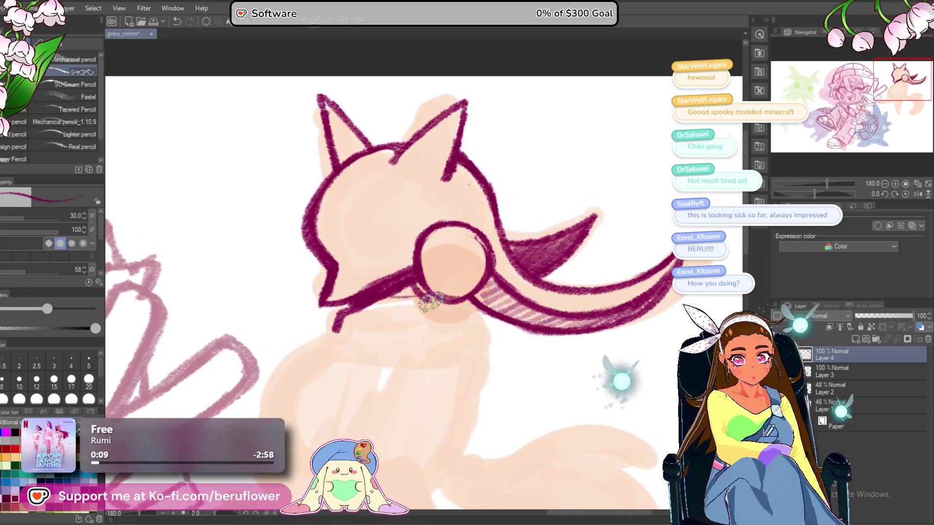
pyautogui.moveTo(511, 291)
pyautogui.mouseDown()
pyautogui.moveTo(514, 252)
pyautogui.moveTo(476, 296)
pyautogui.moveTo(527, 234)
pyautogui.mouseUp()
pyautogui.moveTo(391, 216)
pyautogui.mouseDown()
pyautogui.moveTo(396, 230)
pyautogui.moveTo(380, 225)
pyautogui.moveTo(370, 250)
pyautogui.mouseUp()
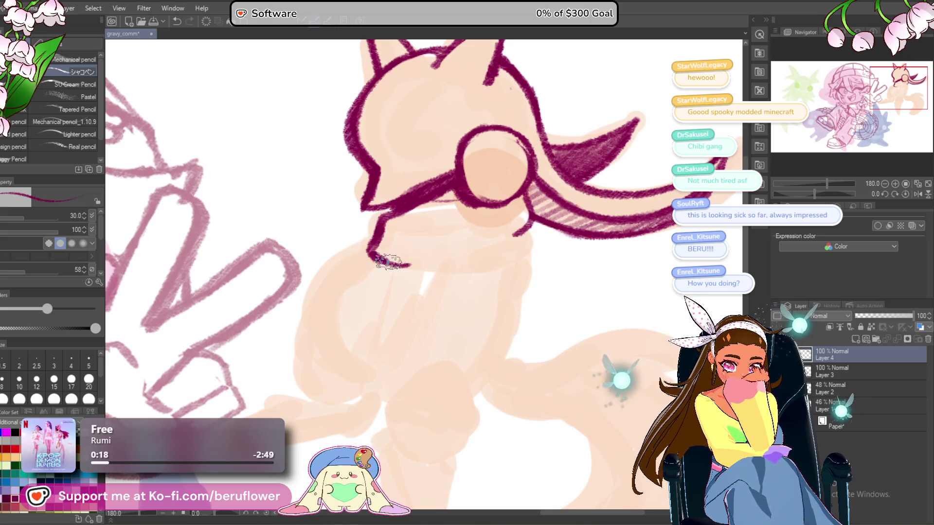
pyautogui.moveTo(381, 223)
pyautogui.mouseDown()
pyautogui.moveTo(375, 246)
pyautogui.moveTo(417, 259)
pyautogui.mouseUp()
pyautogui.moveTo(514, 237); pyautogui.dragTo(500, 250)
pyautogui.moveTo(445, 224); pyautogui.dragTo(496, 226)
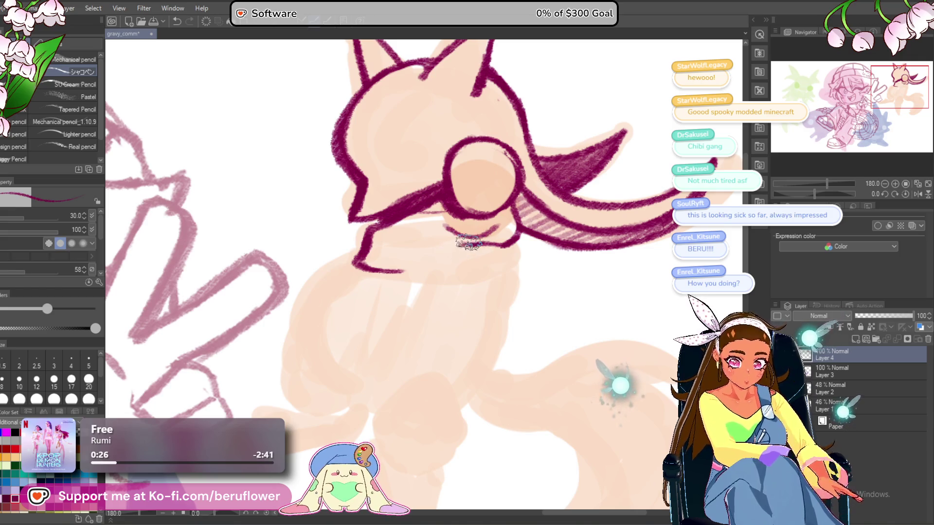
pyautogui.scroll(-3, 378, 263)
pyautogui.scroll(1, 424, 196)
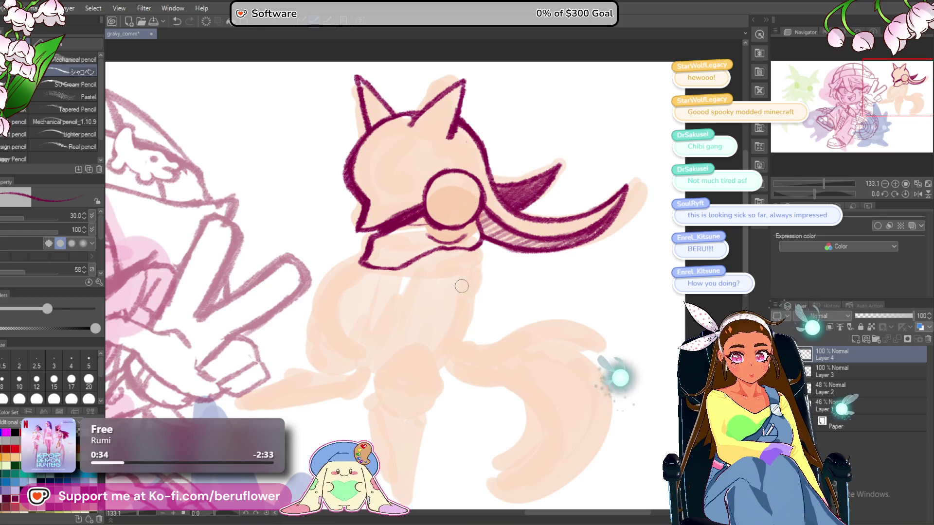
# Scale the head lineart down slightly with Ctrl+T and commit it.
pyautogui.moveTo(511, 306)
pyautogui.mouseDown()
pyautogui.moveTo(493, 271)
pyautogui.moveTo(515, 264)
pyautogui.moveTo(513, 294)
pyautogui.moveTo(518, 259)
pyautogui.mouseUp()
pyautogui.hotkey('ctrl', 't')
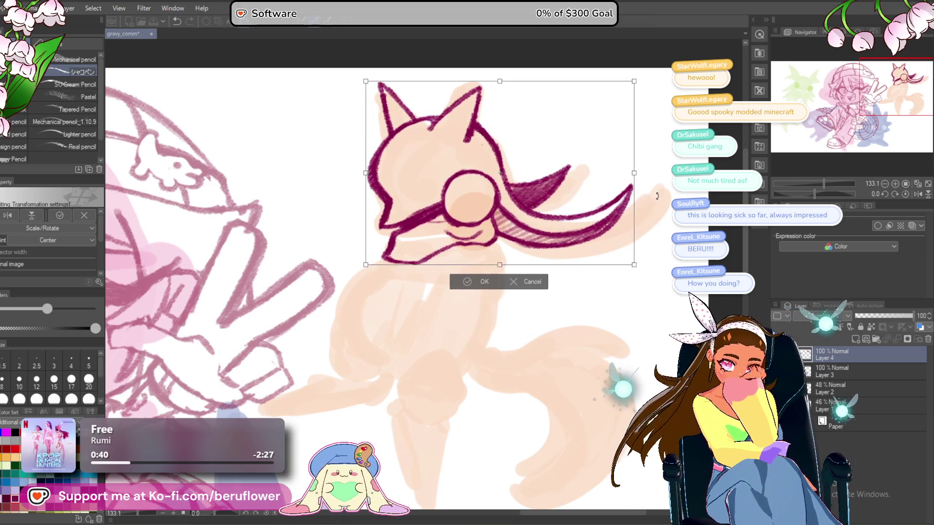
pyautogui.press('Return')
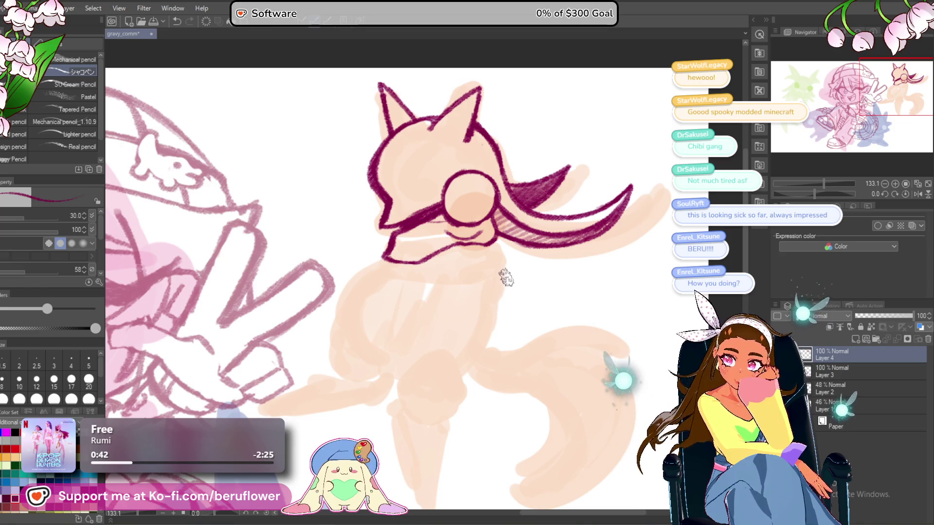
# Begin the body outline with a short stroke leftward from the neck.
pyautogui.scroll(-1, 463, 273)
pyautogui.moveTo(413, 228)
pyautogui.mouseDown()
pyautogui.moveTo(394, 245)
pyautogui.moveTo(373, 355)
pyautogui.mouseUp()
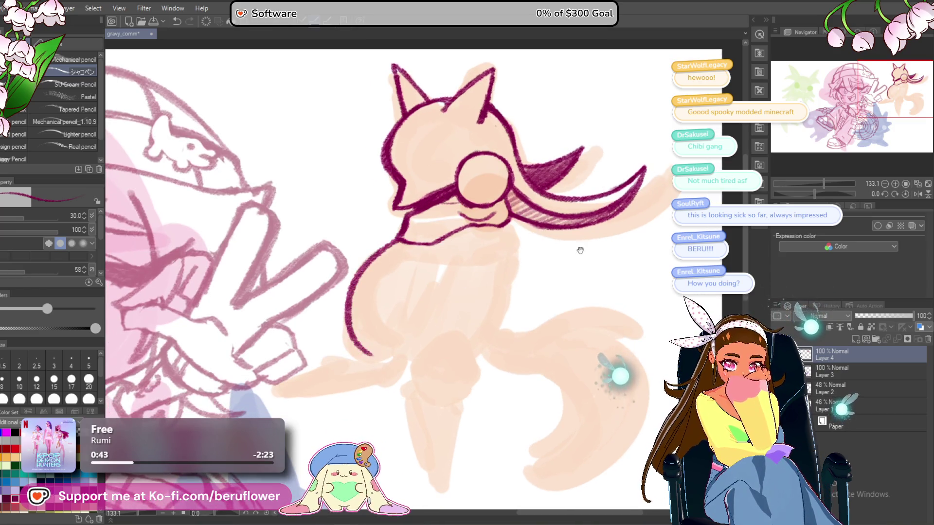
pyautogui.moveTo(586, 244); pyautogui.dragTo(579, 245)
pyautogui.hotkey('ctrl', 'z')
pyautogui.hotkey('ctrl', 'z')
pyautogui.moveTo(405, 232)
pyautogui.mouseDown()
pyautogui.moveTo(363, 252)
pyautogui.moveTo(344, 307)
pyautogui.mouseUp()
# Ink the body's left contour and a vertical stroke down the right side, redoing strokes.
pyautogui.hotkey('ctrl', 'z')
pyautogui.hotkey('ctrl', 'z')
pyautogui.moveTo(392, 236)
pyautogui.mouseDown()
pyautogui.moveTo(360, 255)
pyautogui.moveTo(345, 312)
pyautogui.moveTo(343, 340)
pyautogui.moveTo(370, 359)
pyautogui.mouseUp()
pyautogui.moveTo(557, 296); pyautogui.dragTo(527, 287)
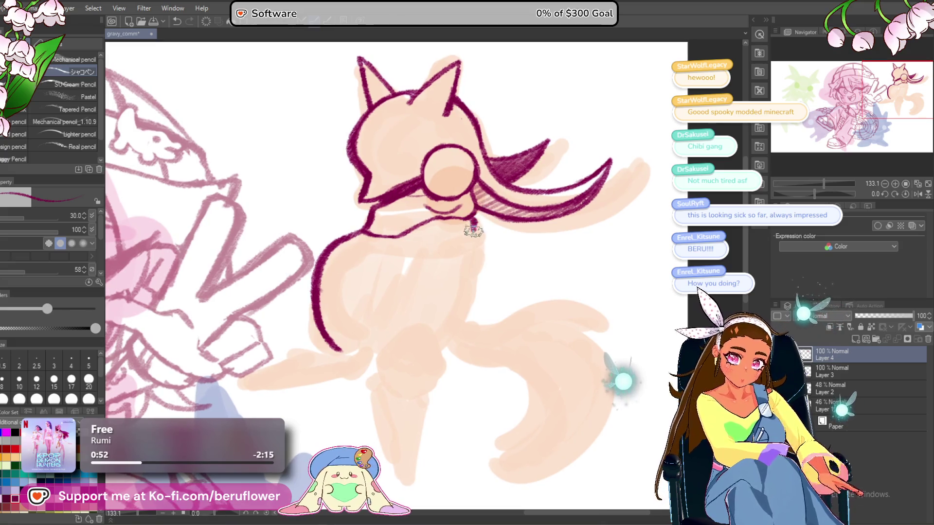
pyautogui.moveTo(472, 225); pyautogui.dragTo(471, 265)
pyautogui.hotkey('ctrl', 'z')
pyautogui.moveTo(474, 214)
pyautogui.mouseDown()
pyautogui.moveTo(472, 269)
pyautogui.moveTo(437, 342)
pyautogui.mouseUp()
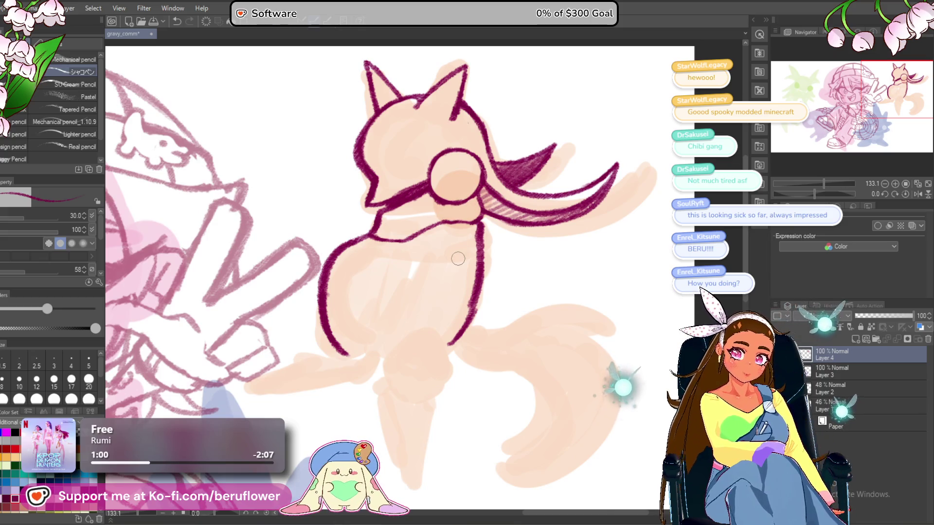
# Pan and zoom the view to bring the creature's lower body into view.
pyautogui.moveTo(470, 201); pyautogui.dragTo(474, 218)
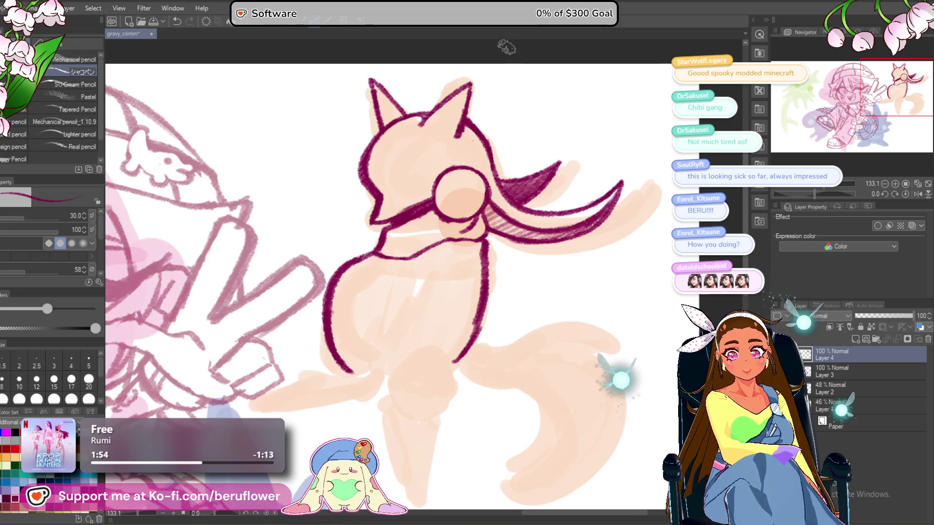
pyautogui.moveTo(490, 315); pyautogui.dragTo(495, 287)
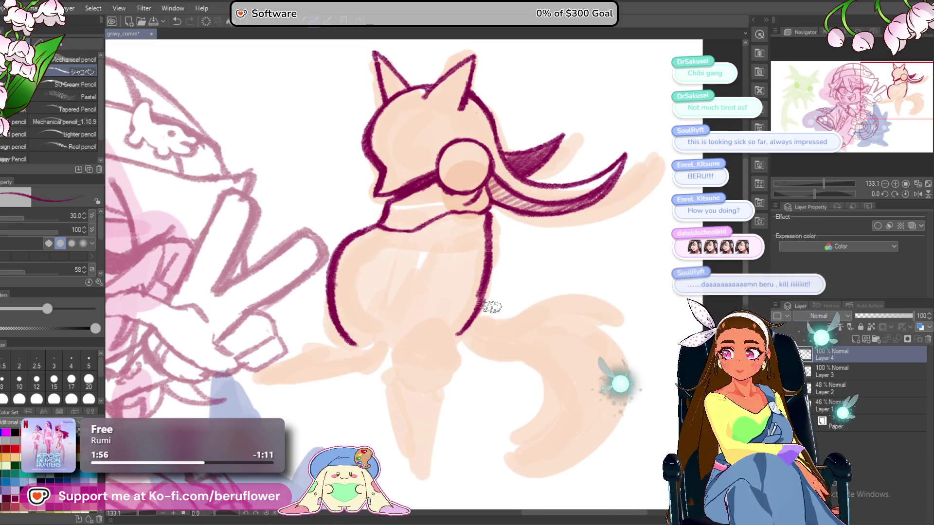
pyautogui.moveTo(480, 323); pyautogui.dragTo(490, 303)
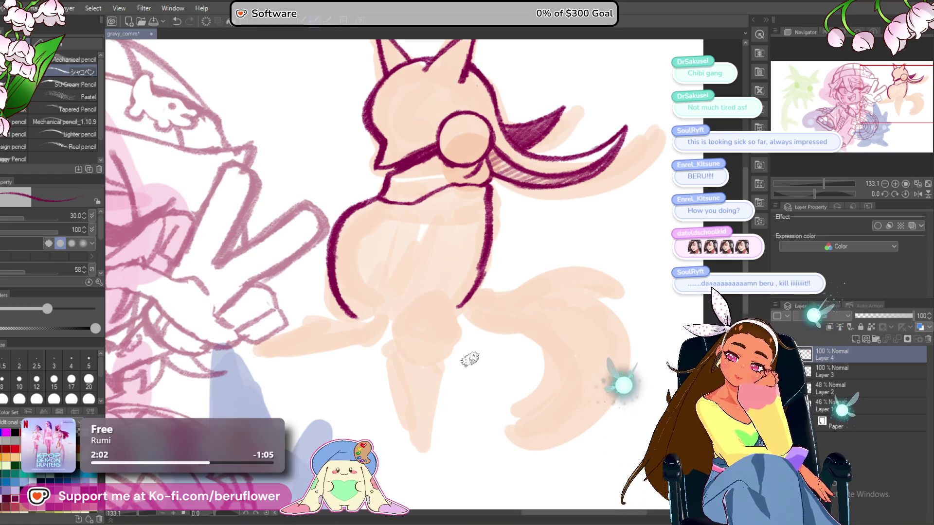
pyautogui.scroll(-1, 470, 360)
pyautogui.scroll(-3, 427, 263)
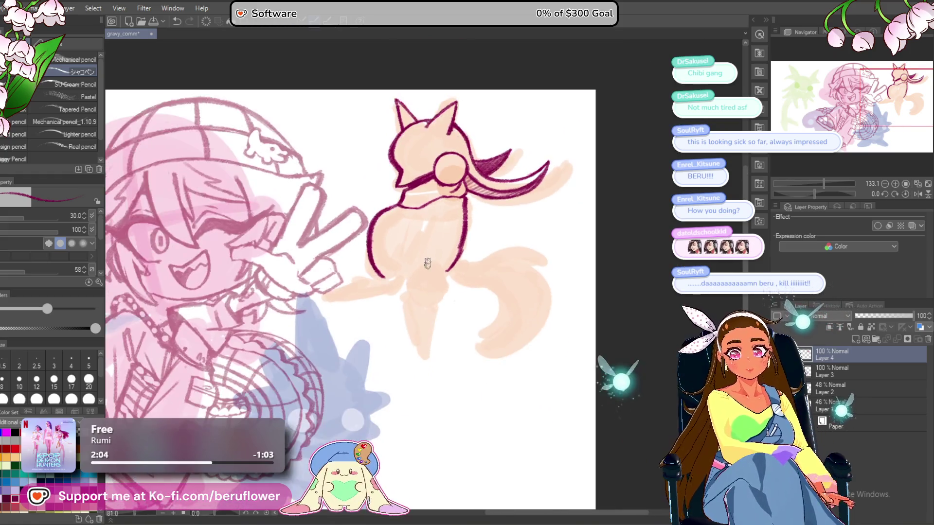
pyautogui.scroll(4, 427, 261)
pyautogui.moveTo(463, 315)
pyautogui.mouseDown()
pyautogui.moveTo(446, 327)
pyautogui.moveTo(452, 364)
pyautogui.mouseUp()
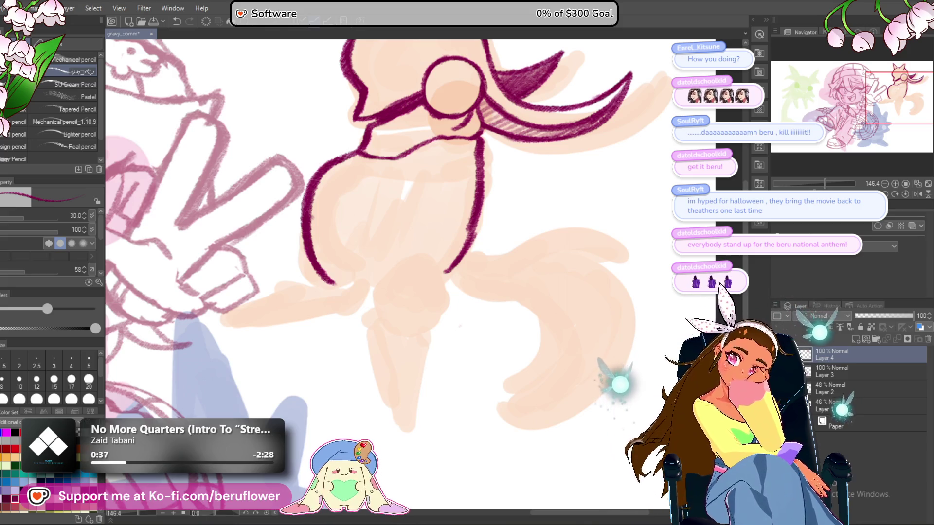
# Fill the ring on the head with peach and draw a small eye inside it.
pyautogui.moveTo(441, 299); pyautogui.dragTo(433, 403)
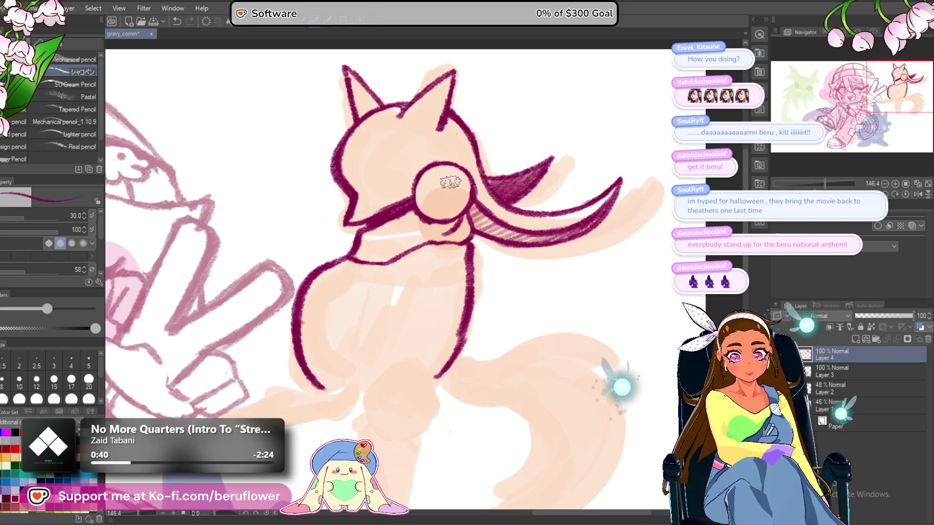
pyautogui.moveTo(453, 194)
pyautogui.mouseDown()
pyautogui.moveTo(438, 180)
pyautogui.moveTo(428, 195)
pyautogui.moveTo(447, 190)
pyautogui.mouseUp()
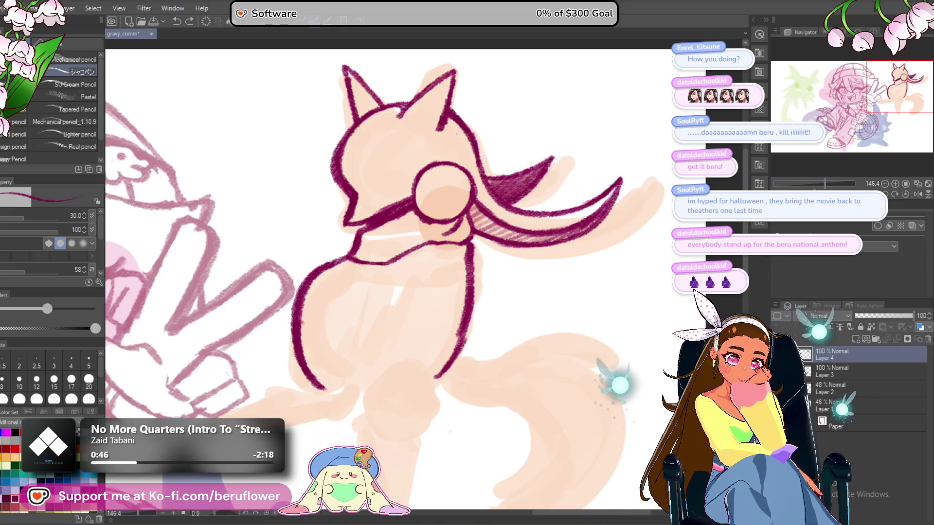
pyautogui.moveTo(461, 178); pyautogui.dragTo(459, 180)
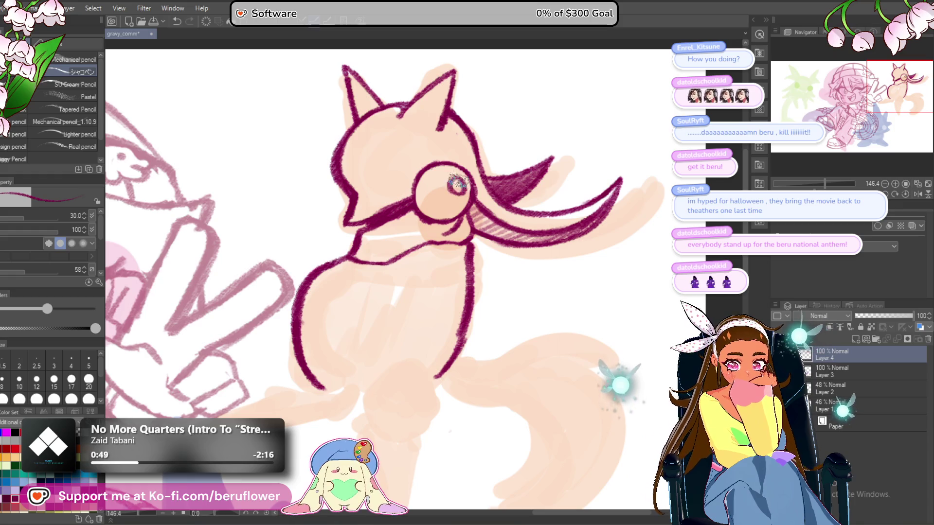
# Extend the body's left outline downward into the oval thigh, undoing its rough bottom.
pyautogui.scroll(-4, 455, 204)
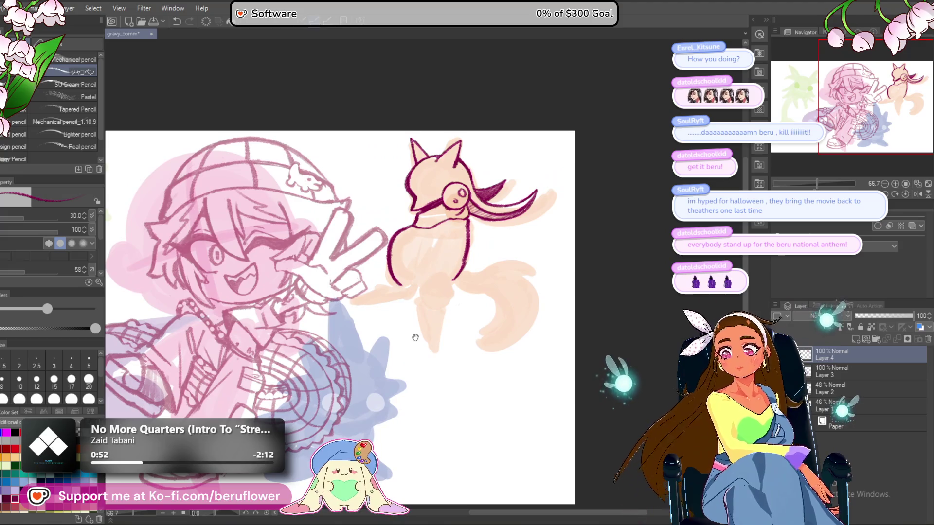
pyautogui.scroll(4, 431, 254)
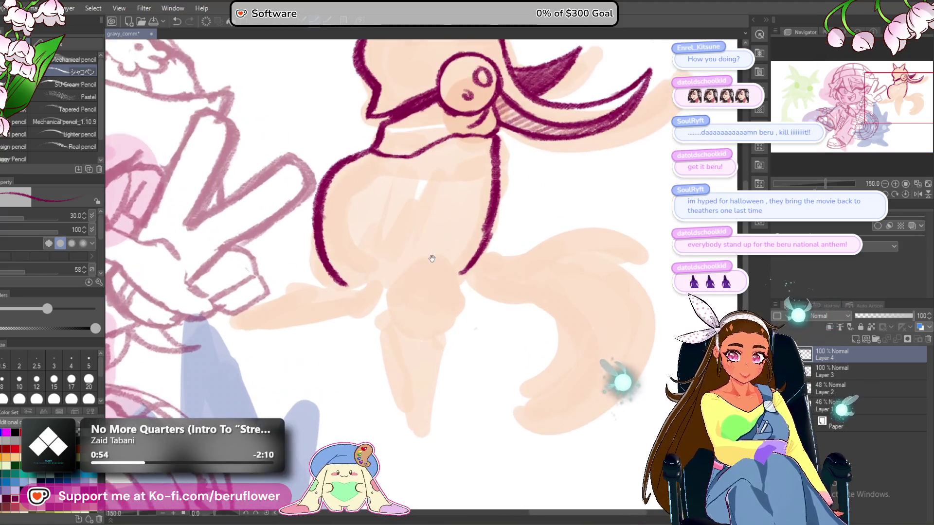
pyautogui.moveTo(350, 261)
pyautogui.mouseDown()
pyautogui.moveTo(390, 281)
pyautogui.moveTo(443, 241)
pyautogui.moveTo(467, 281)
pyautogui.moveTo(407, 313)
pyautogui.moveTo(411, 322)
pyautogui.mouseUp()
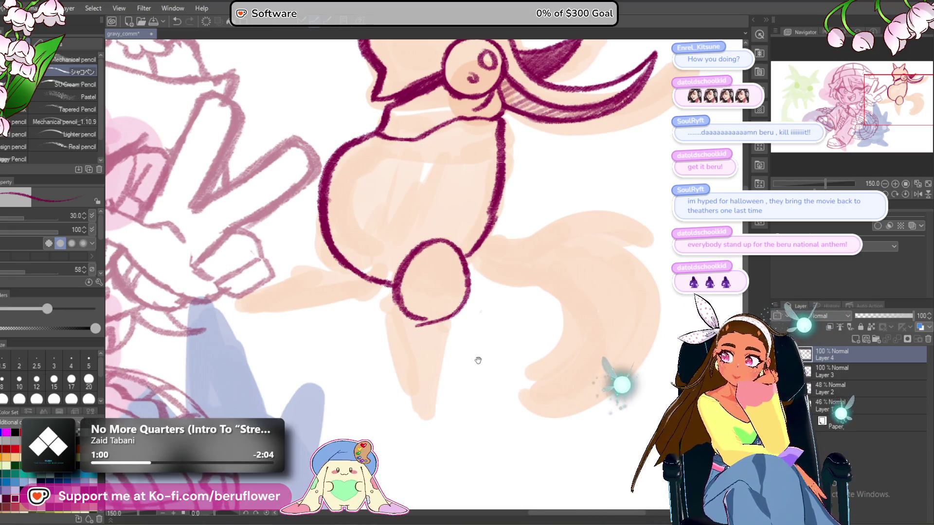
pyautogui.hotkey('ctrl', 'z')
# Redraw the oval's bottom edge and ink a tapering cone leg beneath it.
pyautogui.moveTo(386, 287)
pyautogui.mouseDown()
pyautogui.moveTo(402, 318)
pyautogui.moveTo(472, 311)
pyautogui.mouseUp()
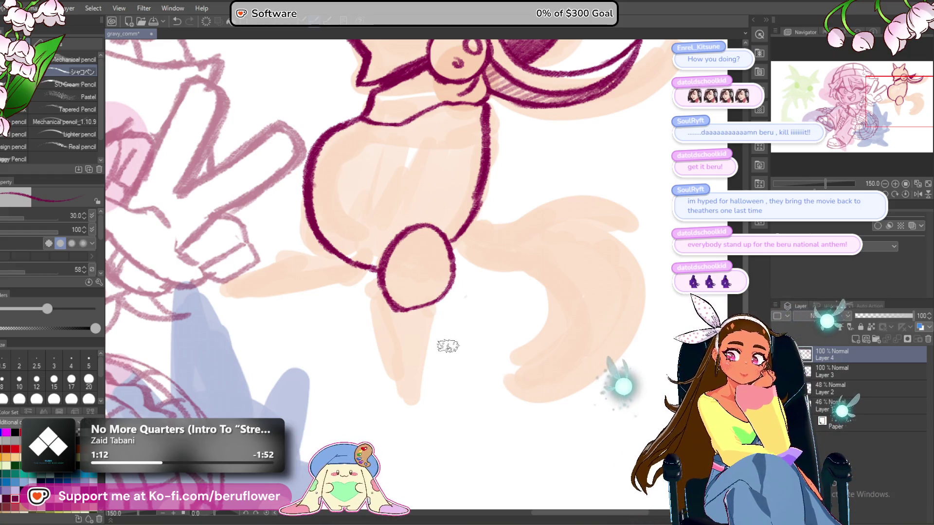
pyautogui.moveTo(416, 292)
pyautogui.mouseDown()
pyautogui.moveTo(388, 268)
pyautogui.moveTo(383, 306)
pyautogui.moveTo(419, 409)
pyautogui.mouseUp()
pyautogui.moveTo(423, 389); pyautogui.dragTo(426, 362)
pyautogui.moveTo(460, 258); pyautogui.dragTo(423, 381)
# Continue inking down the left side of the body toward the legs.
pyautogui.moveTo(356, 286); pyautogui.dragTo(444, 335)
pyautogui.moveTo(400, 204); pyautogui.dragTo(406, 266)
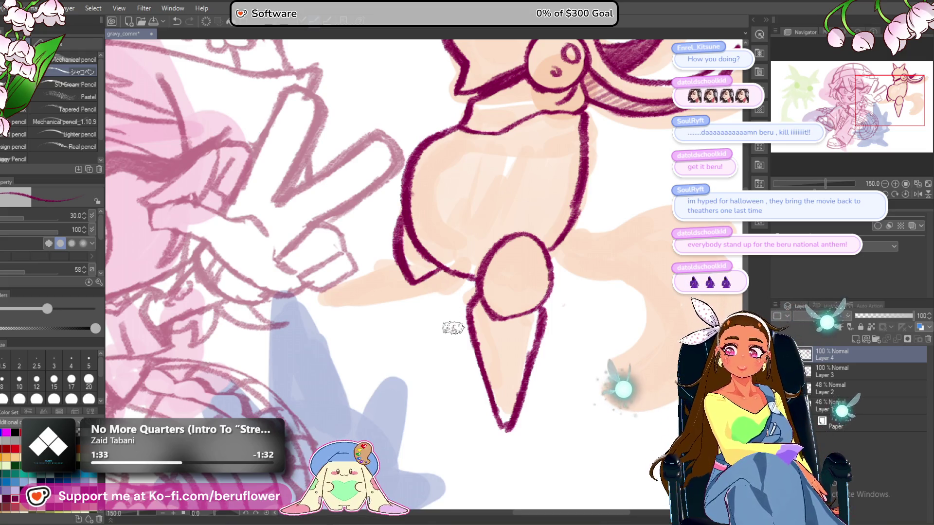
pyautogui.moveTo(453, 327); pyautogui.dragTo(465, 325)
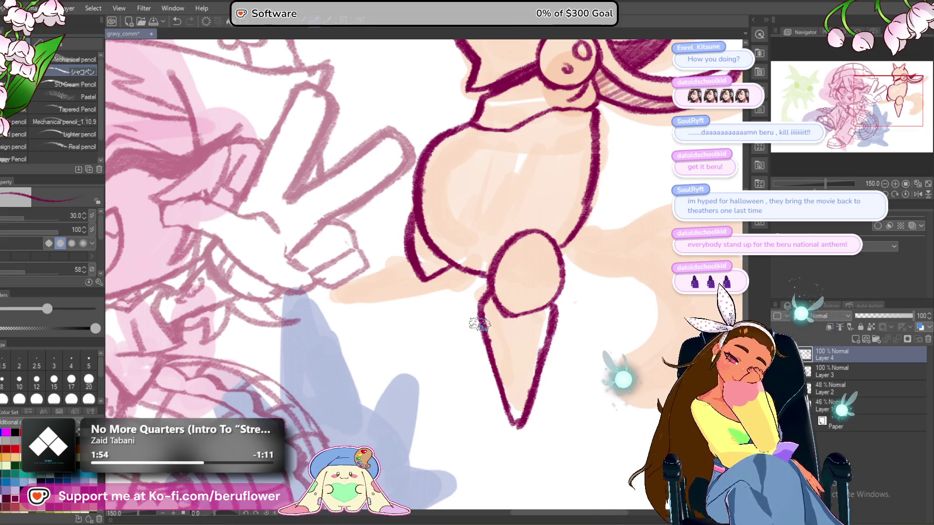
pyautogui.moveTo(490, 309); pyautogui.dragTo(492, 306)
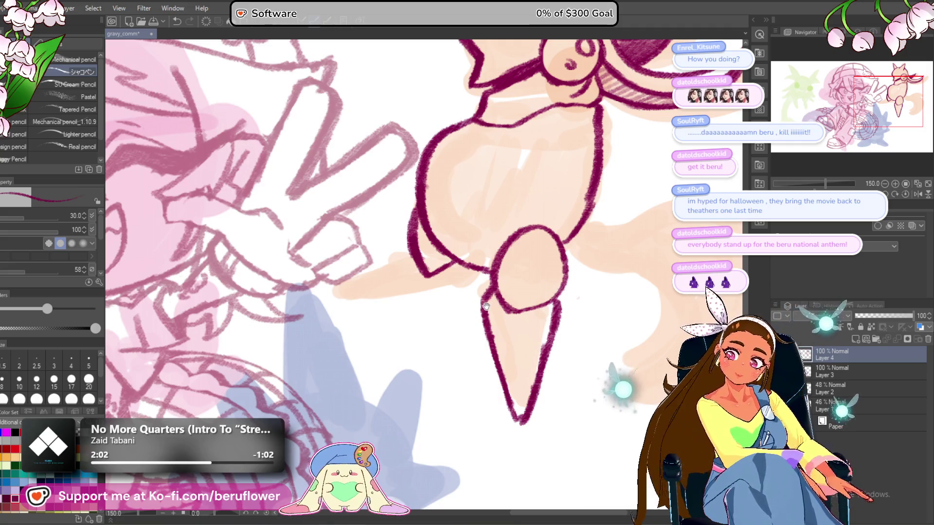
pyautogui.moveTo(461, 298)
pyautogui.mouseDown()
pyautogui.moveTo(467, 306)
pyautogui.moveTo(411, 258)
pyautogui.mouseUp()
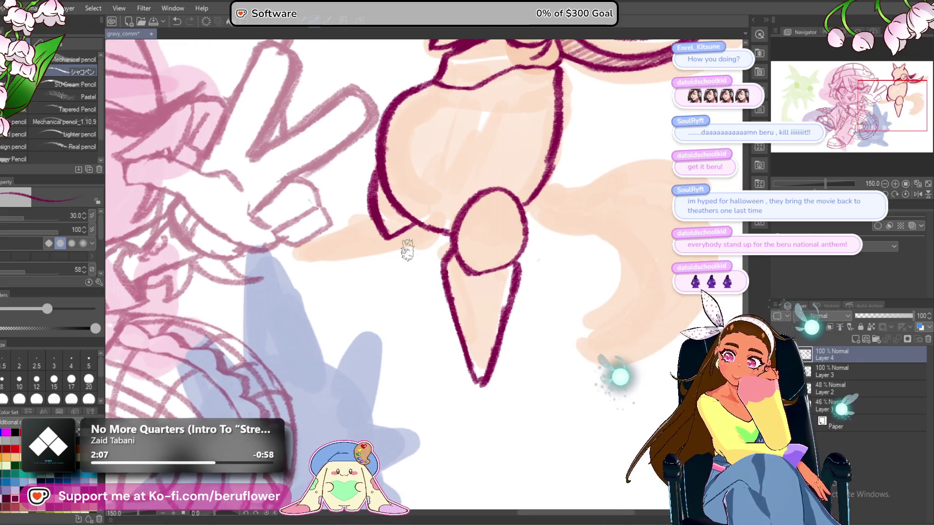
# Zoom in to 220% and redo a short stroke near the leg joint.
pyautogui.scroll(-2, 440, 288)
pyautogui.scroll(5, 493, 269)
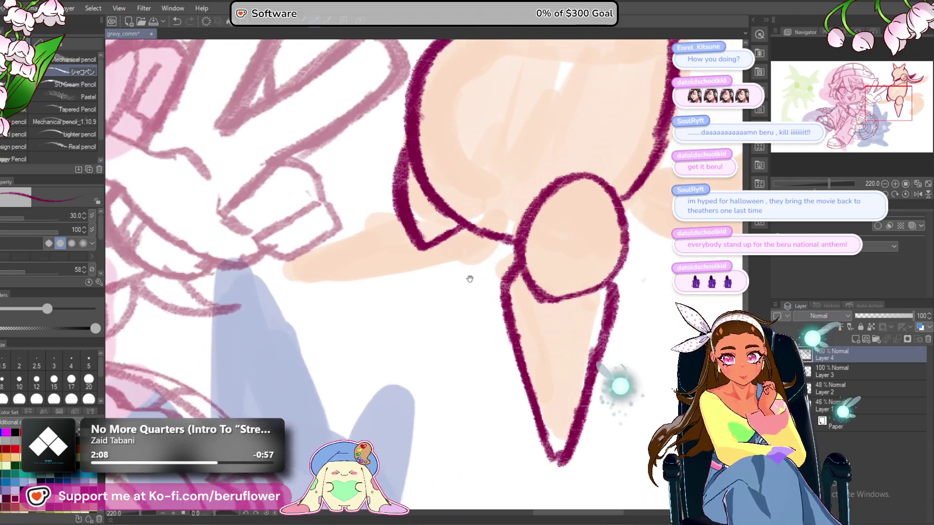
pyautogui.moveTo(493, 269)
pyautogui.mouseDown()
pyautogui.moveTo(454, 305)
pyautogui.moveTo(437, 284)
pyautogui.mouseUp()
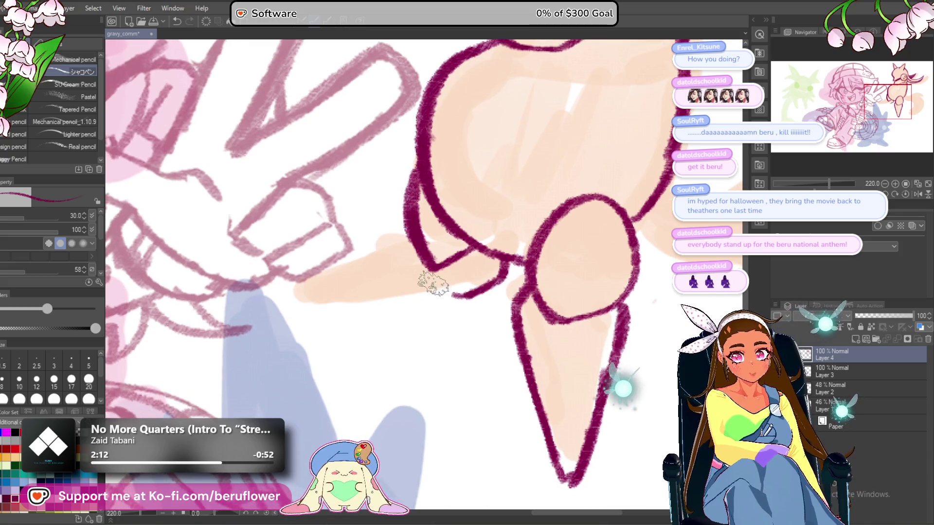
pyautogui.hotkey('ctrl', 'z')
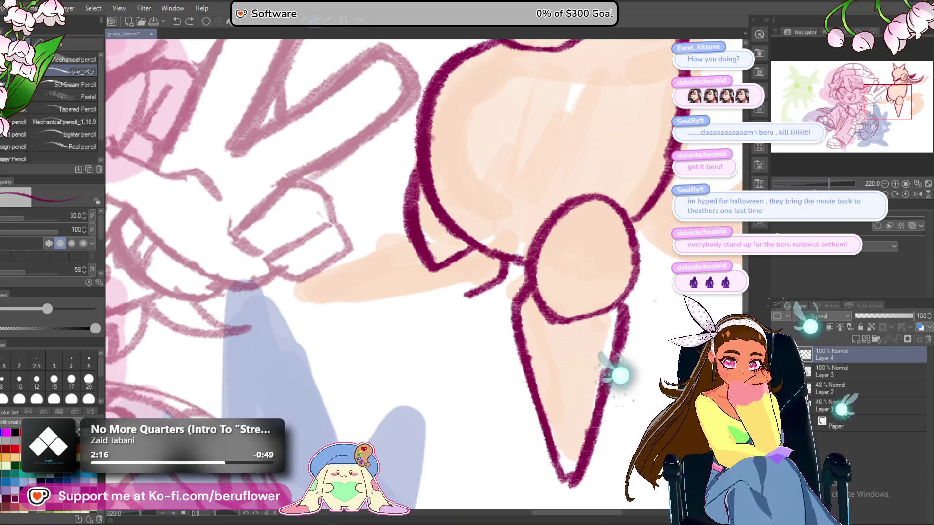
pyautogui.scroll(-1, 455, 256)
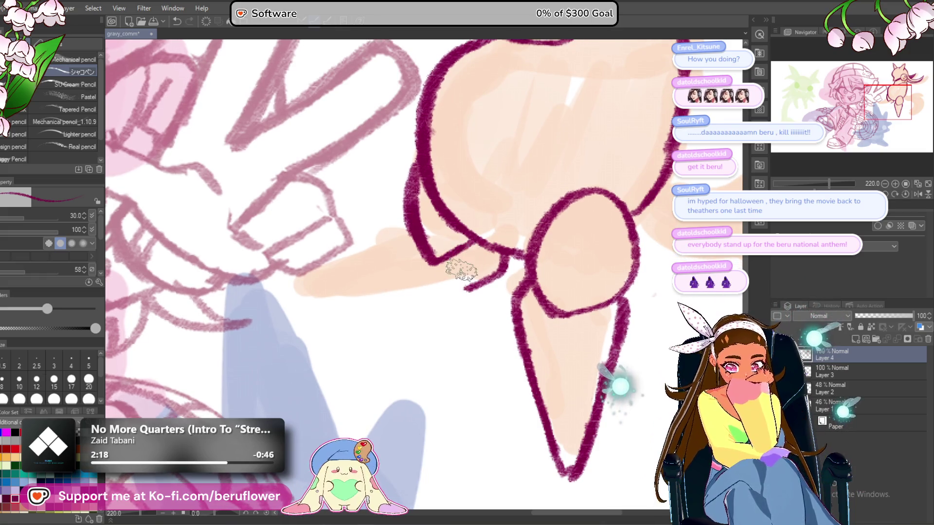
pyautogui.moveTo(462, 270); pyautogui.dragTo(425, 264)
pyautogui.hotkey('ctrl', 'z')
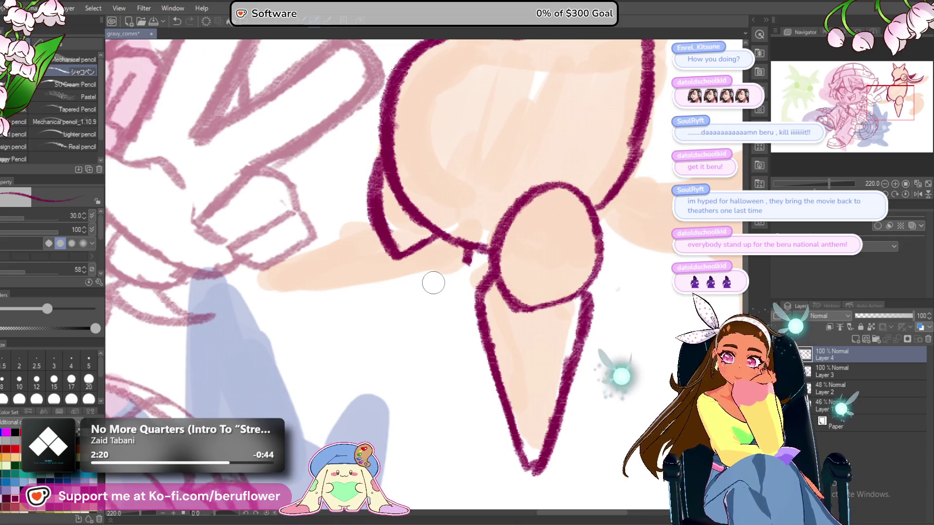
pyautogui.moveTo(433, 273)
pyautogui.mouseDown()
pyautogui.moveTo(471, 281)
pyautogui.moveTo(507, 258)
pyautogui.moveTo(467, 292)
pyautogui.mouseUp()
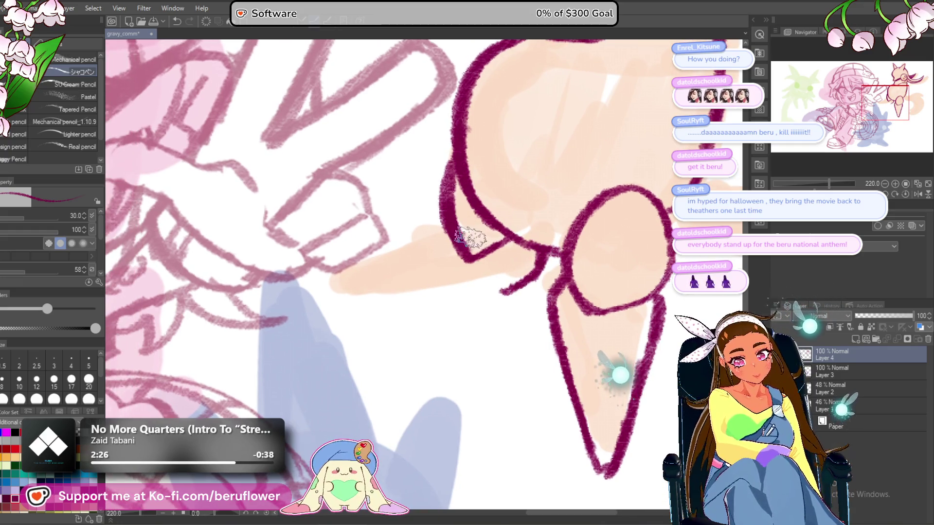
# Draw the second pointed leg's upper edge reaching down-left, then zoom out to 97%.
pyautogui.moveTo(460, 246); pyautogui.dragTo(389, 346)
pyautogui.moveTo(511, 294); pyautogui.dragTo(501, 296)
pyautogui.hotkey('ctrl', 'z')
pyautogui.hotkey('ctrl', 'z')
pyautogui.moveTo(448, 262)
pyautogui.mouseDown()
pyautogui.moveTo(479, 246)
pyautogui.moveTo(411, 331)
pyautogui.moveTo(517, 288)
pyautogui.mouseUp()
pyautogui.moveTo(517, 292); pyautogui.dragTo(424, 309)
pyautogui.scroll(-6, 448, 306)
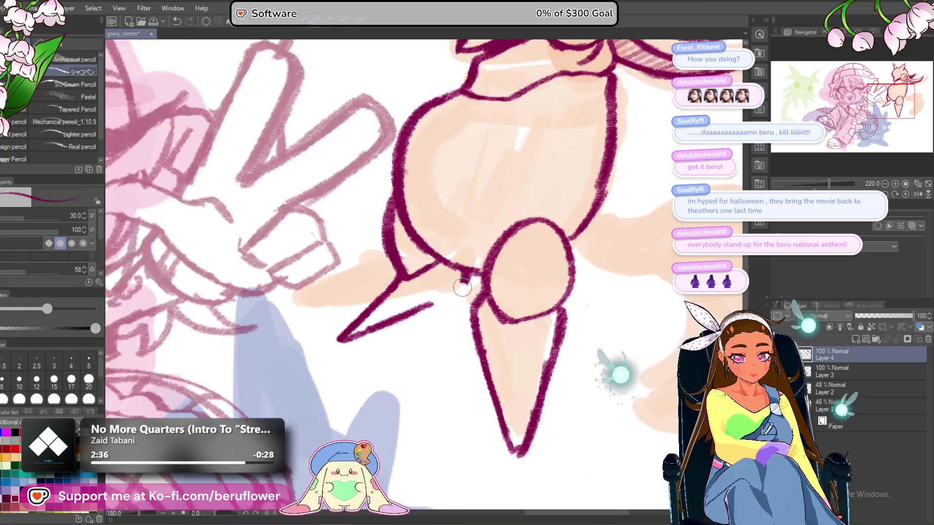
pyautogui.scroll(2, 469, 306)
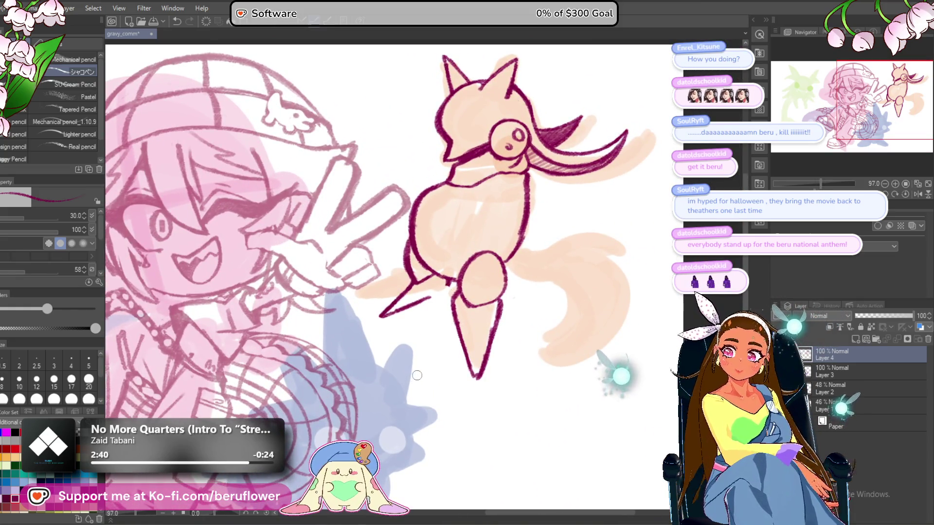
# Zoom in on the cat-eared creature and ink strokes beside its body outline and around the leg loop.
pyautogui.moveTo(435, 353); pyautogui.dragTo(472, 344)
pyautogui.moveTo(400, 347); pyautogui.dragTo(431, 343)
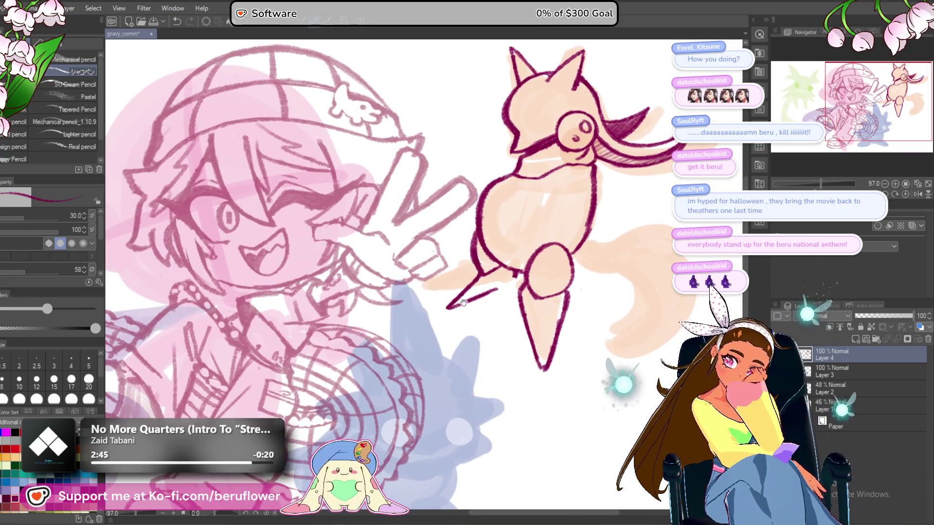
pyautogui.moveTo(481, 257); pyautogui.dragTo(493, 263)
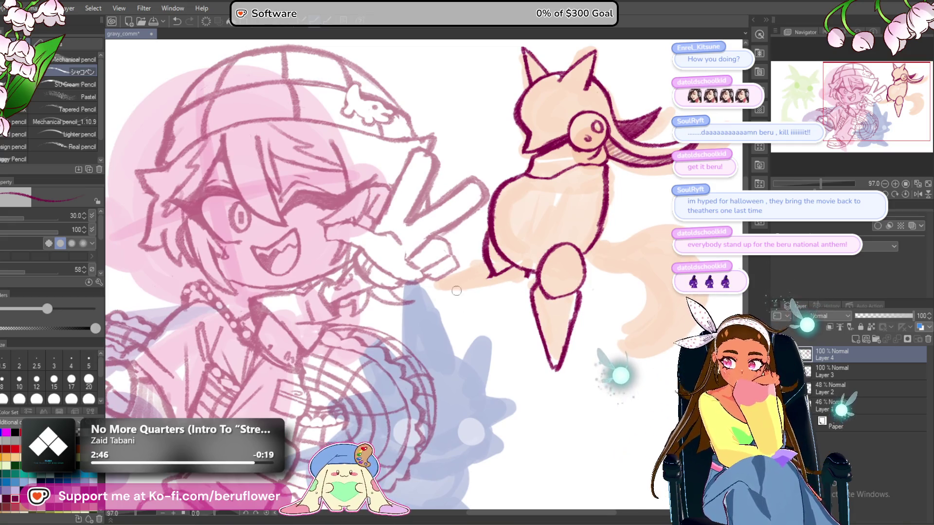
pyautogui.moveTo(459, 341); pyautogui.dragTo(457, 344)
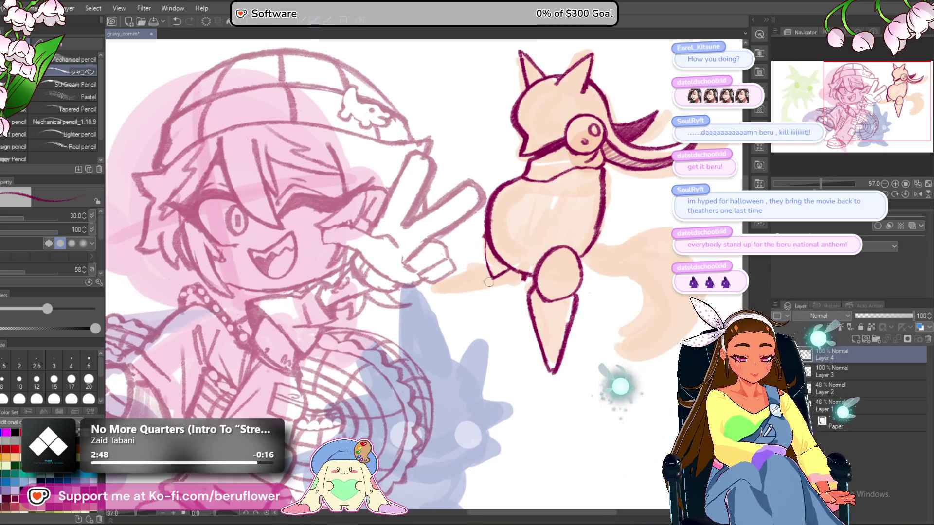
pyautogui.scroll(5, 482, 255)
pyautogui.moveTo(480, 230)
pyautogui.mouseDown()
pyautogui.moveTo(463, 281)
pyautogui.moveTo(479, 317)
pyautogui.moveTo(516, 336)
pyautogui.mouseUp()
pyautogui.moveTo(563, 277); pyautogui.dragTo(541, 212)
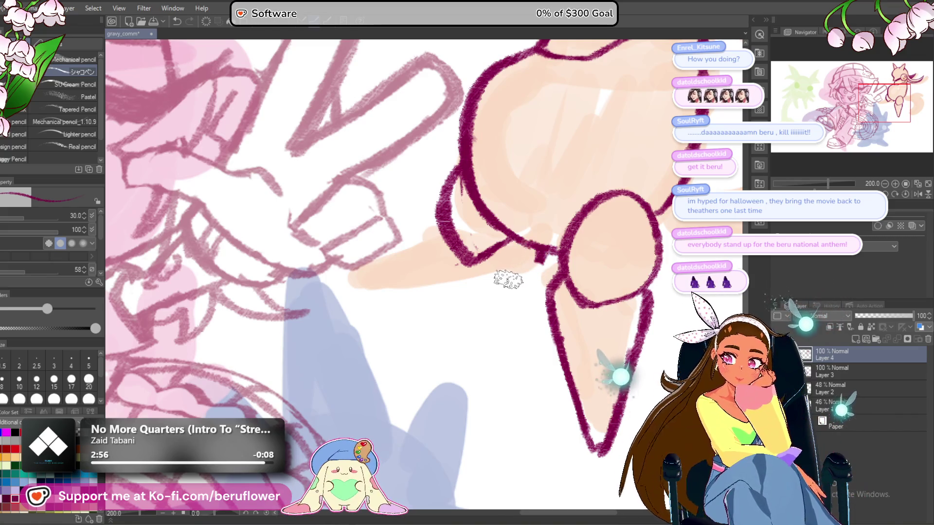
pyautogui.moveTo(496, 313)
pyautogui.mouseDown()
pyautogui.moveTo(524, 325)
pyautogui.moveTo(538, 288)
pyautogui.moveTo(486, 311)
pyautogui.moveTo(553, 246)
pyautogui.moveTo(522, 291)
pyautogui.moveTo(516, 273)
pyautogui.moveTo(480, 302)
pyautogui.moveTo(476, 321)
pyautogui.mouseUp()
# Add short outline strokes along the body, erasing part of the thick outline stroke.
pyautogui.moveTo(459, 256)
pyautogui.mouseDown()
pyautogui.moveTo(455, 272)
pyautogui.moveTo(476, 285)
pyautogui.mouseUp()
pyautogui.moveTo(457, 197)
pyautogui.mouseDown()
pyautogui.moveTo(463, 265)
pyautogui.moveTo(482, 254)
pyautogui.mouseUp()
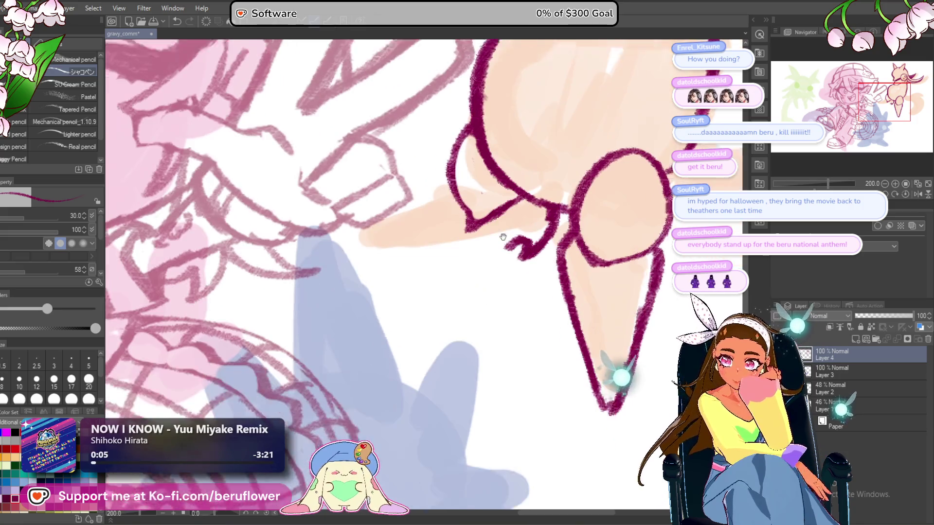
pyautogui.moveTo(478, 338)
pyautogui.mouseDown()
pyautogui.moveTo(485, 279)
pyautogui.moveTo(503, 249)
pyautogui.mouseUp()
pyautogui.moveTo(487, 188)
pyautogui.mouseDown()
pyautogui.moveTo(417, 271)
pyautogui.moveTo(531, 214)
pyautogui.moveTo(488, 248)
pyautogui.moveTo(444, 259)
pyautogui.moveTo(457, 268)
pyautogui.mouseUp()
pyautogui.scroll(-3, 531, 236)
pyautogui.scroll(2, 532, 236)
pyautogui.scroll(1, 445, 259)
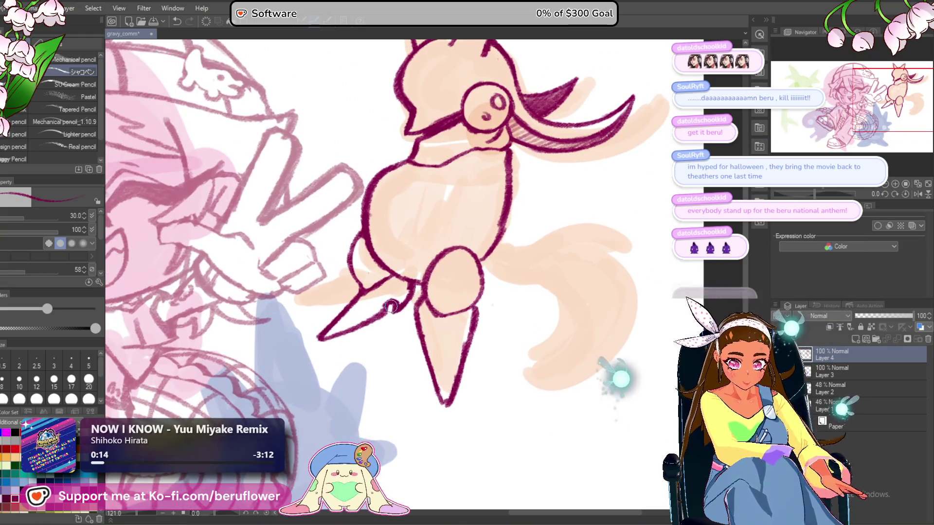
pyautogui.moveTo(392, 307)
pyautogui.mouseDown()
pyautogui.moveTo(405, 323)
pyautogui.moveTo(514, 334)
pyautogui.moveTo(490, 244)
pyautogui.moveTo(432, 195)
pyautogui.moveTo(405, 289)
pyautogui.moveTo(428, 268)
pyautogui.mouseUp()
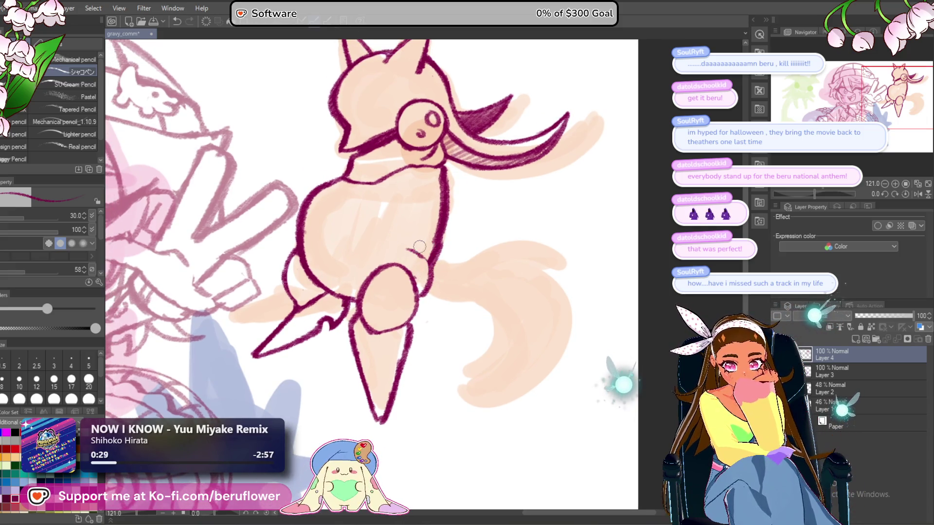
# Redraw the left body outline thicker, undoing the weak strokes and re-inking it.
pyautogui.moveTo(334, 186); pyautogui.dragTo(391, 213)
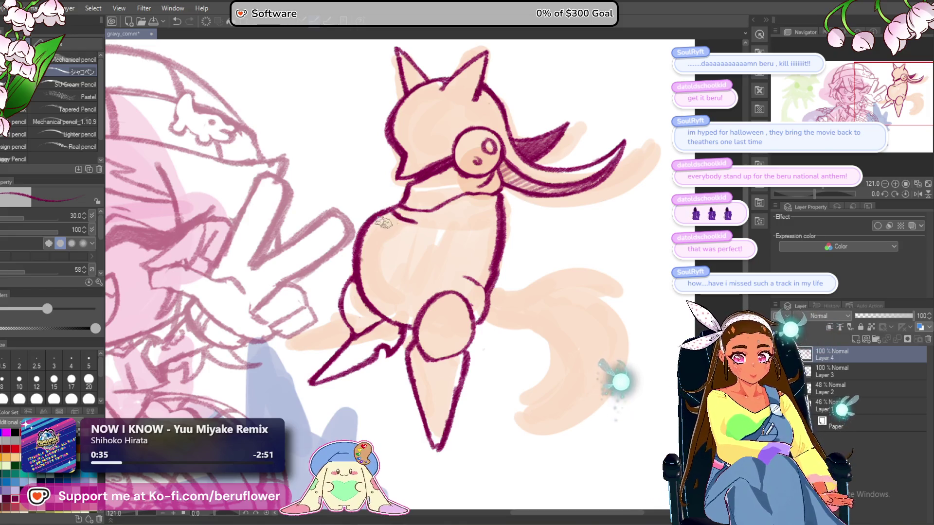
pyautogui.moveTo(361, 221); pyautogui.dragTo(354, 283)
pyautogui.moveTo(381, 209)
pyautogui.mouseDown()
pyautogui.moveTo(347, 258)
pyautogui.moveTo(356, 291)
pyautogui.moveTo(354, 258)
pyautogui.mouseUp()
pyautogui.hotkey('ctrl', 'z')
pyautogui.hotkey('ctrl', 'z')
pyautogui.hotkey('ctrl', 'z')
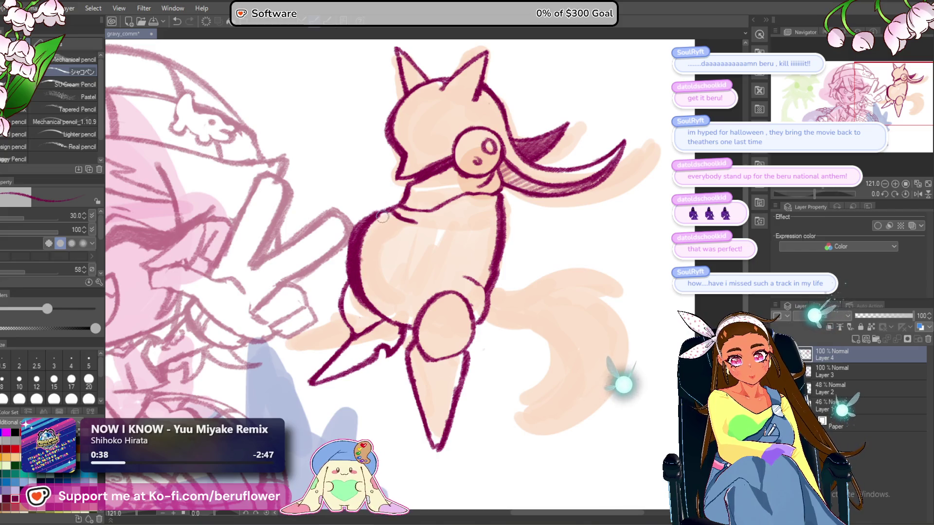
pyautogui.moveTo(350, 233); pyautogui.dragTo(359, 302)
pyautogui.moveTo(347, 262)
pyautogui.mouseDown()
pyautogui.moveTo(377, 316)
pyautogui.moveTo(350, 265)
pyautogui.mouseUp()
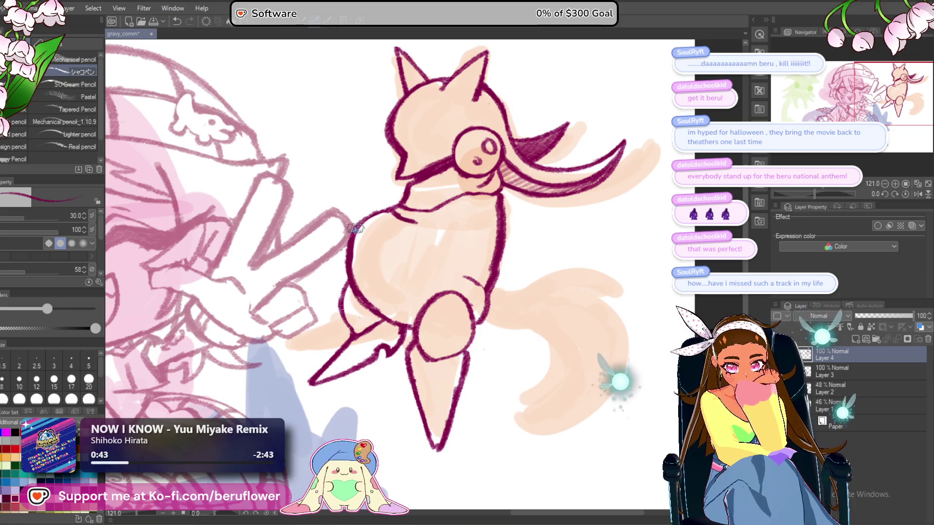
# Darken the neck outline and draw the chest and belly contour lines.
pyautogui.moveTo(467, 201); pyautogui.dragTo(462, 209)
pyautogui.moveTo(404, 216)
pyautogui.mouseDown()
pyautogui.moveTo(435, 224)
pyautogui.moveTo(425, 232)
pyautogui.moveTo(442, 225)
pyautogui.moveTo(448, 239)
pyautogui.moveTo(423, 285)
pyautogui.mouseUp()
pyautogui.moveTo(445, 251); pyautogui.dragTo(422, 295)
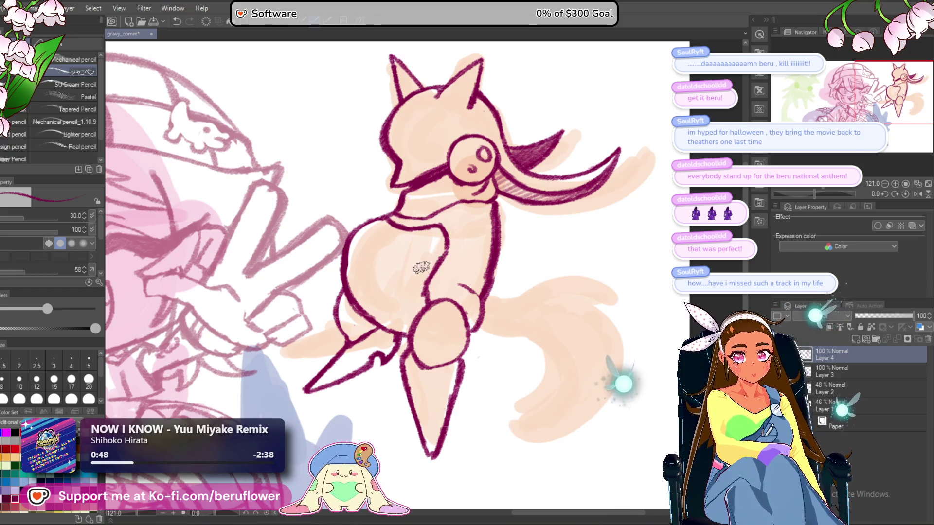
pyautogui.moveTo(411, 259)
pyautogui.mouseDown()
pyautogui.moveTo(430, 281)
pyautogui.moveTo(453, 283)
pyautogui.mouseUp()
pyautogui.scroll(-5, 533, 299)
pyautogui.scroll(4, 533, 299)
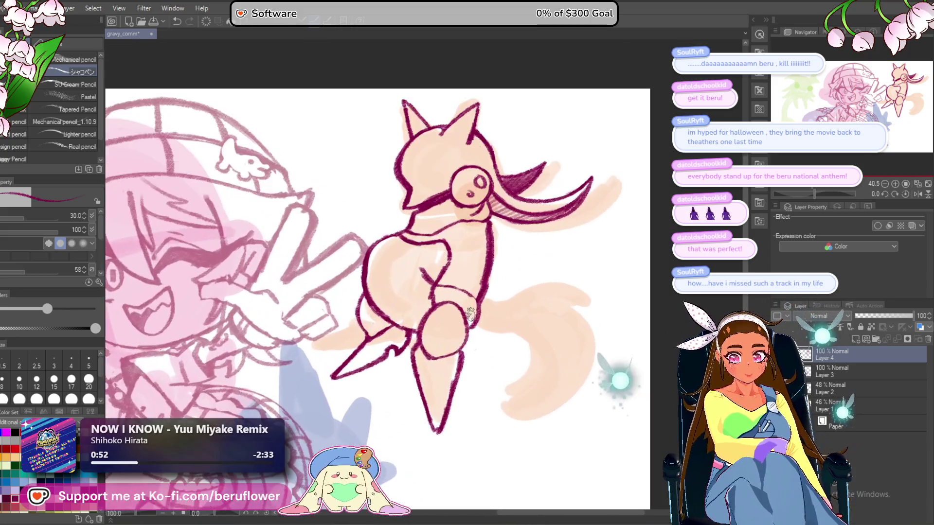
pyautogui.scroll(-1, 533, 299)
pyautogui.moveTo(533, 300); pyautogui.dragTo(526, 301)
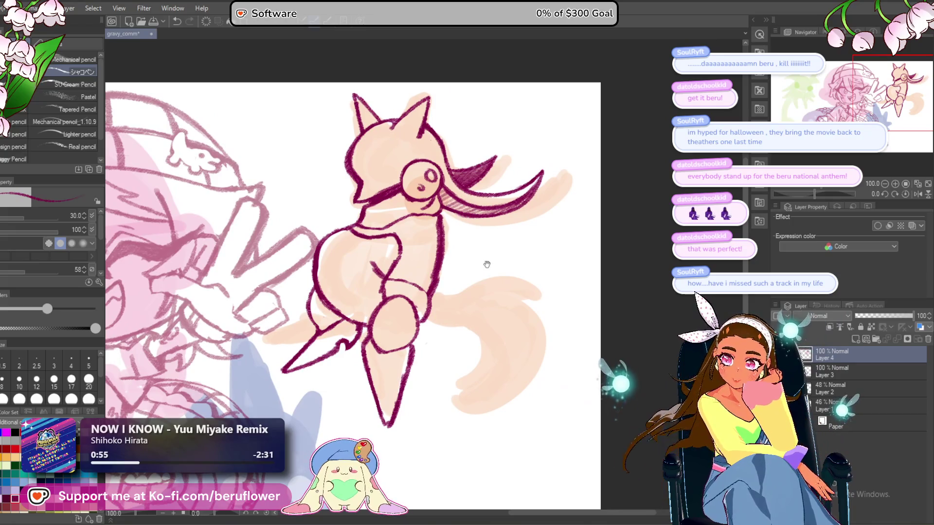
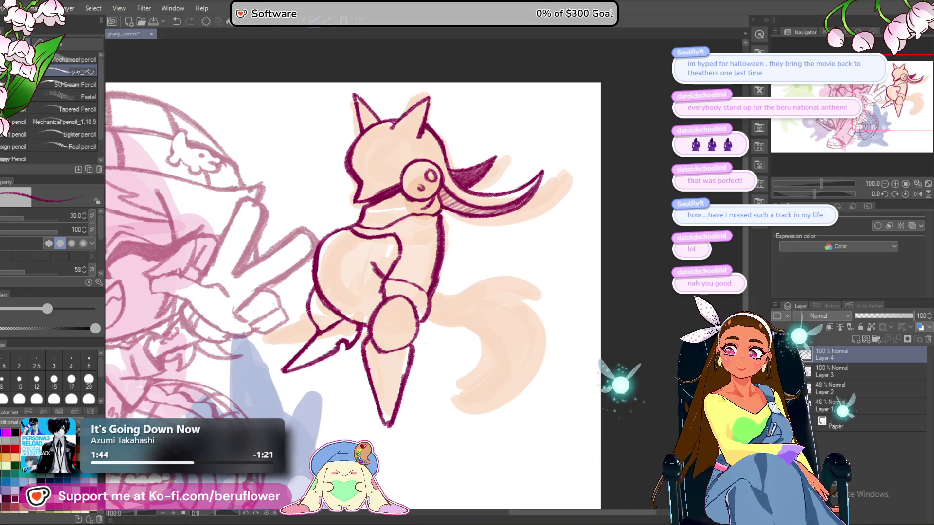
# Ink the right side of the creature's head and try coloring its eye, undoing the eye scribbles.
pyautogui.scroll(-2, 538, 202)
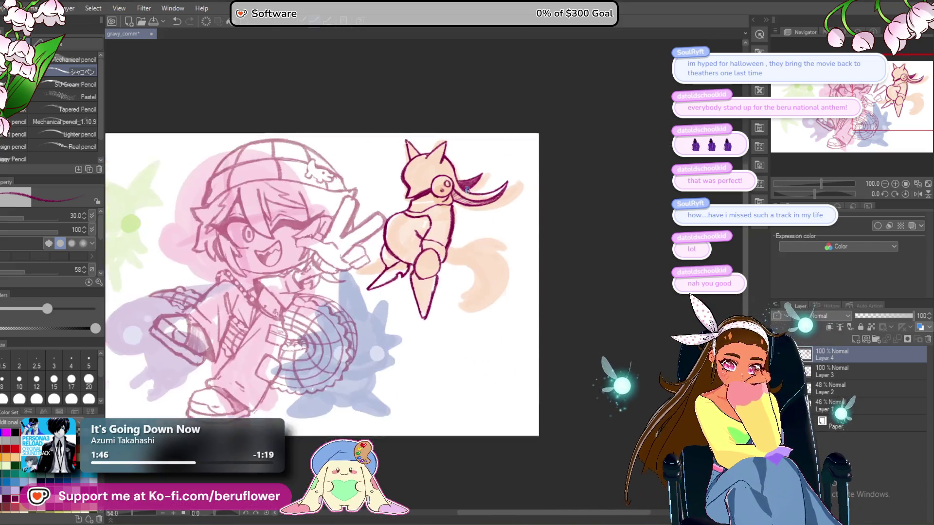
pyautogui.scroll(4, 475, 254)
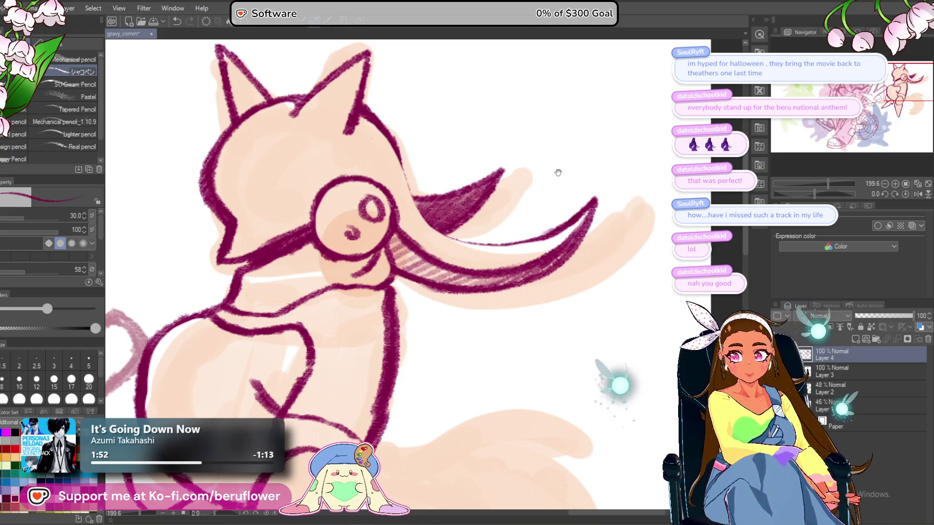
pyautogui.moveTo(388, 138); pyautogui.dragTo(397, 149)
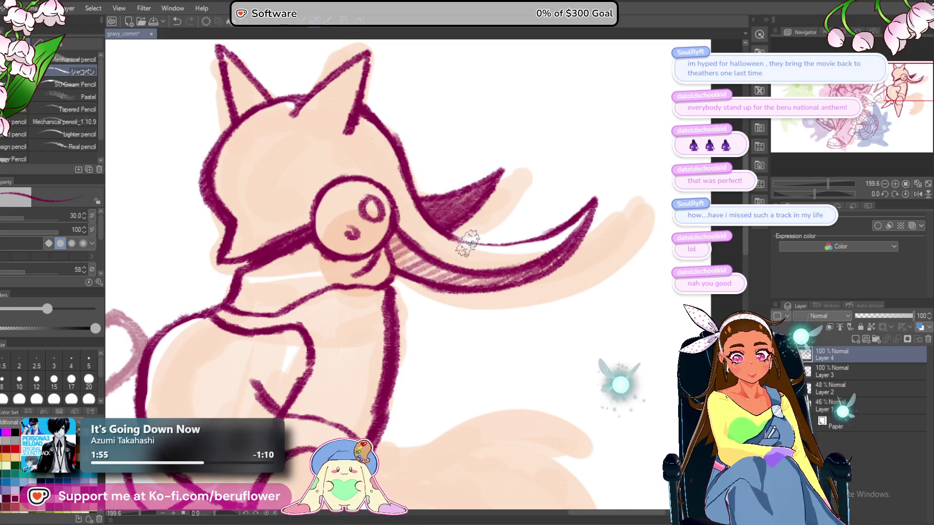
pyautogui.moveTo(426, 217)
pyautogui.mouseDown()
pyautogui.moveTo(533, 200)
pyautogui.moveTo(564, 181)
pyautogui.moveTo(593, 201)
pyautogui.mouseUp()
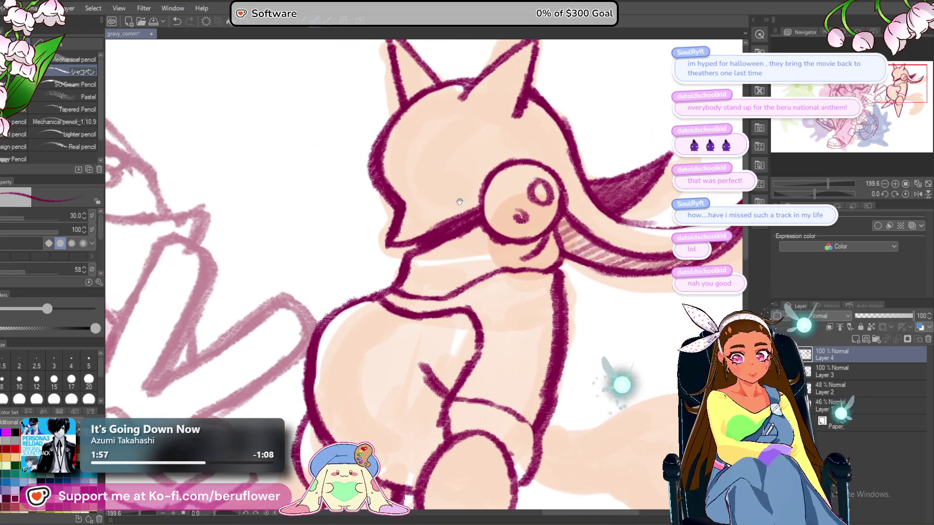
pyautogui.scroll(-3, 535, 238)
pyautogui.scroll(2, 535, 237)
pyautogui.moveTo(535, 237); pyautogui.dragTo(506, 252)
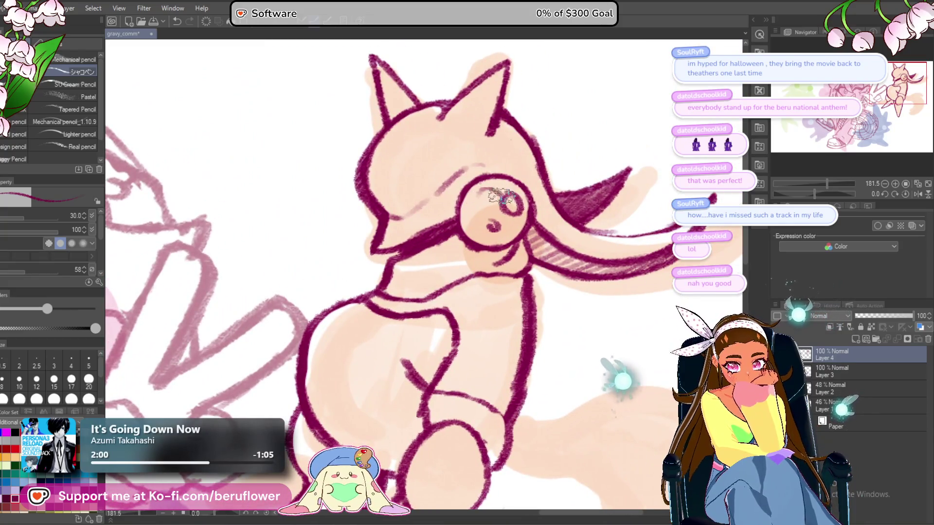
pyautogui.moveTo(479, 224)
pyautogui.mouseDown()
pyautogui.moveTo(481, 197)
pyautogui.moveTo(507, 218)
pyautogui.mouseUp()
pyautogui.scroll(-5, 507, 218)
pyautogui.scroll(4, 507, 216)
pyautogui.hotkey('ctrl', 'z')
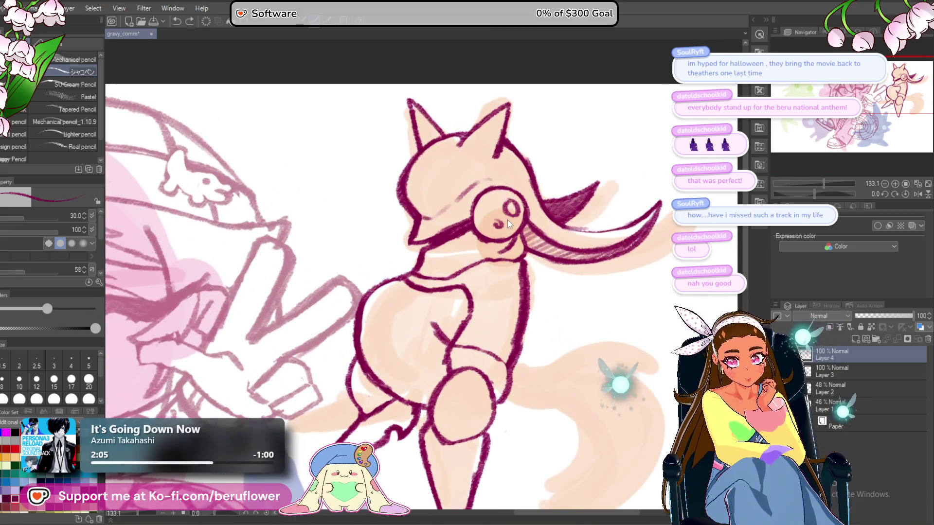
# Draw the tail's lower and upper outlines from the torso, redrawing the too-short upper line longer.
pyautogui.scroll(1, 324, 359)
pyautogui.moveTo(343, 388)
pyautogui.mouseDown()
pyautogui.moveTo(324, 358)
pyautogui.moveTo(323, 327)
pyautogui.moveTo(207, 341)
pyautogui.moveTo(186, 291)
pyautogui.mouseUp()
pyautogui.moveTo(367, 261)
pyautogui.mouseDown()
pyautogui.moveTo(414, 278)
pyautogui.moveTo(434, 264)
pyautogui.moveTo(417, 281)
pyautogui.moveTo(444, 287)
pyautogui.mouseUp()
pyautogui.moveTo(554, 192)
pyautogui.mouseDown()
pyautogui.moveTo(552, 205)
pyautogui.moveTo(518, 205)
pyautogui.mouseUp()
pyautogui.moveTo(454, 232)
pyautogui.mouseDown()
pyautogui.moveTo(475, 244)
pyautogui.moveTo(462, 252)
pyautogui.mouseUp()
pyautogui.moveTo(370, 243)
pyautogui.mouseDown()
pyautogui.moveTo(384, 250)
pyautogui.moveTo(450, 220)
pyautogui.mouseUp()
pyautogui.hotkey('ctrl', 'z')
pyautogui.moveTo(370, 248)
pyautogui.mouseDown()
pyautogui.moveTo(417, 234)
pyautogui.moveTo(518, 236)
pyautogui.mouseUp()
pyautogui.hotkey('ctrl', 'space')
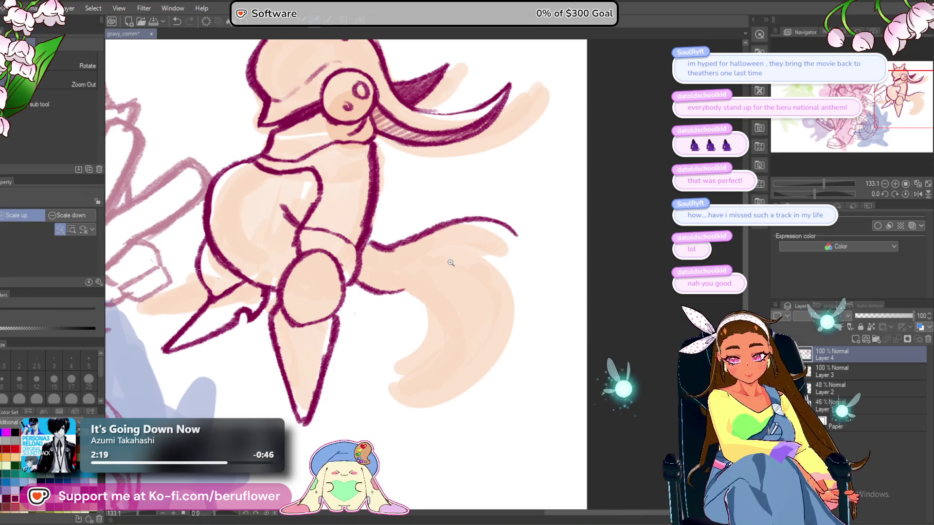
# With the pencil brush, extend the tail's upper line and draw the spiky tail tip.
pyautogui.press('p')
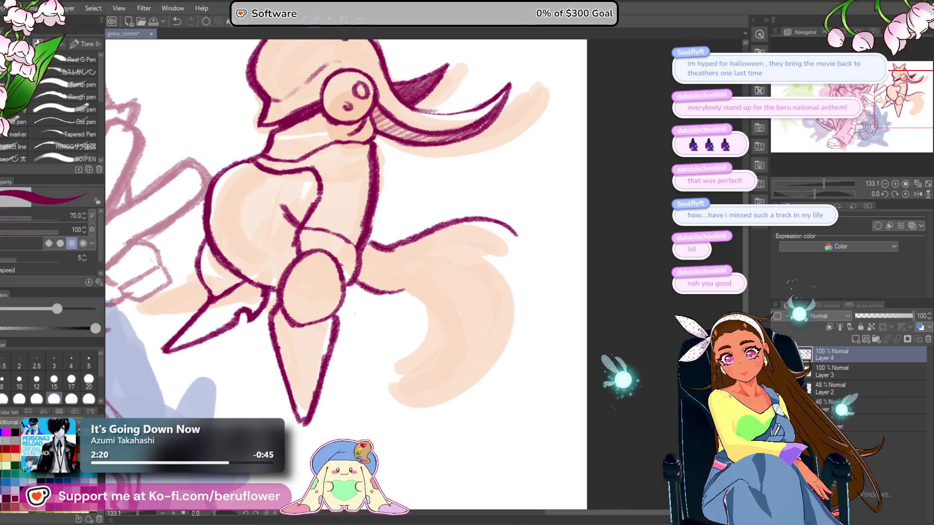
pyautogui.press('p')
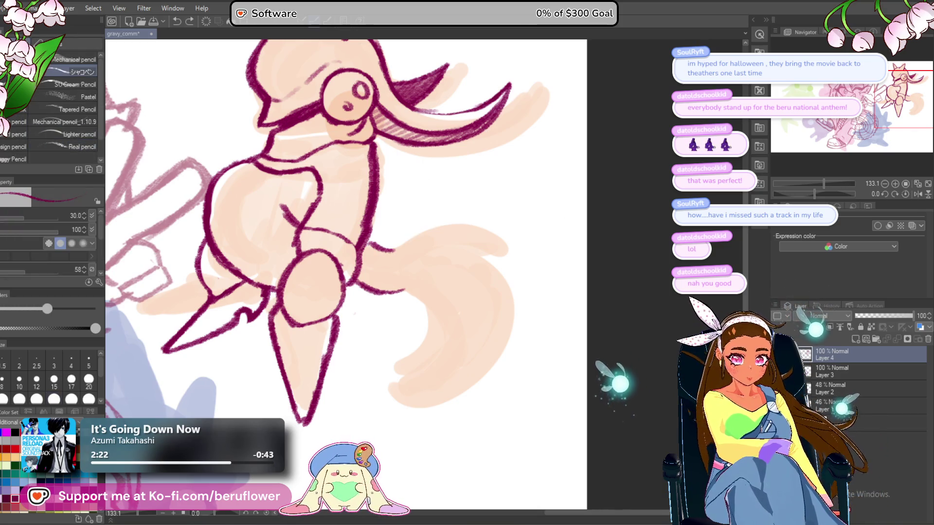
pyautogui.moveTo(488, 312); pyautogui.dragTo(479, 311)
pyautogui.moveTo(515, 243)
pyautogui.mouseDown()
pyautogui.moveTo(489, 229)
pyautogui.moveTo(389, 229)
pyautogui.mouseUp()
pyautogui.moveTo(467, 224); pyautogui.dragTo(413, 223)
pyautogui.moveTo(485, 255)
pyautogui.mouseDown()
pyautogui.moveTo(442, 239)
pyautogui.moveTo(450, 234)
pyautogui.moveTo(435, 245)
pyautogui.moveTo(483, 248)
pyautogui.moveTo(404, 232)
pyautogui.moveTo(427, 238)
pyautogui.moveTo(462, 304)
pyautogui.moveTo(445, 328)
pyautogui.moveTo(504, 309)
pyautogui.mouseUp()
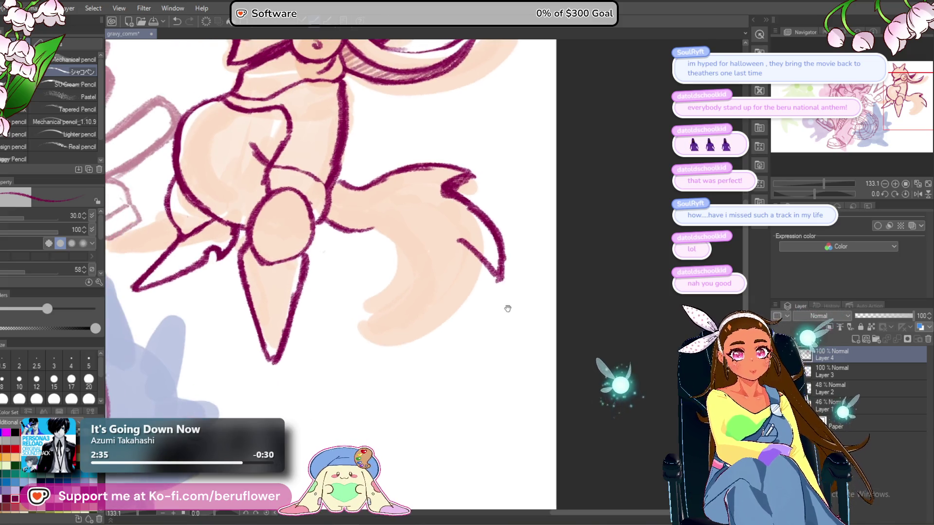
pyautogui.moveTo(481, 241); pyautogui.dragTo(431, 347)
pyautogui.hotkey('ctrl', 'z')
pyautogui.moveTo(461, 237)
pyautogui.mouseDown()
pyautogui.moveTo(480, 257)
pyautogui.moveTo(453, 319)
pyautogui.mouseUp()
pyautogui.hotkey('ctrl', 'z')
pyautogui.moveTo(475, 266); pyautogui.dragTo(452, 340)
# Extend the leg outline and draw the curved claw below it, erasing and redrawing stray strokes.
pyautogui.moveTo(326, 217)
pyautogui.mouseDown()
pyautogui.moveTo(380, 222)
pyautogui.moveTo(394, 238)
pyautogui.mouseUp()
pyautogui.moveTo(412, 291); pyautogui.dragTo(418, 285)
pyautogui.moveTo(402, 224)
pyautogui.mouseDown()
pyautogui.moveTo(374, 291)
pyautogui.moveTo(393, 302)
pyautogui.moveTo(372, 344)
pyautogui.mouseUp()
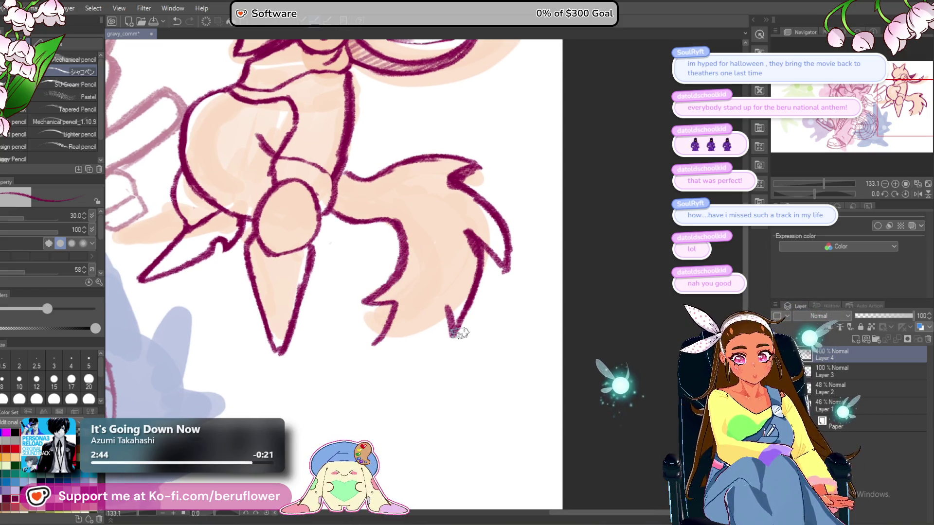
pyautogui.moveTo(465, 331); pyautogui.dragTo(461, 350)
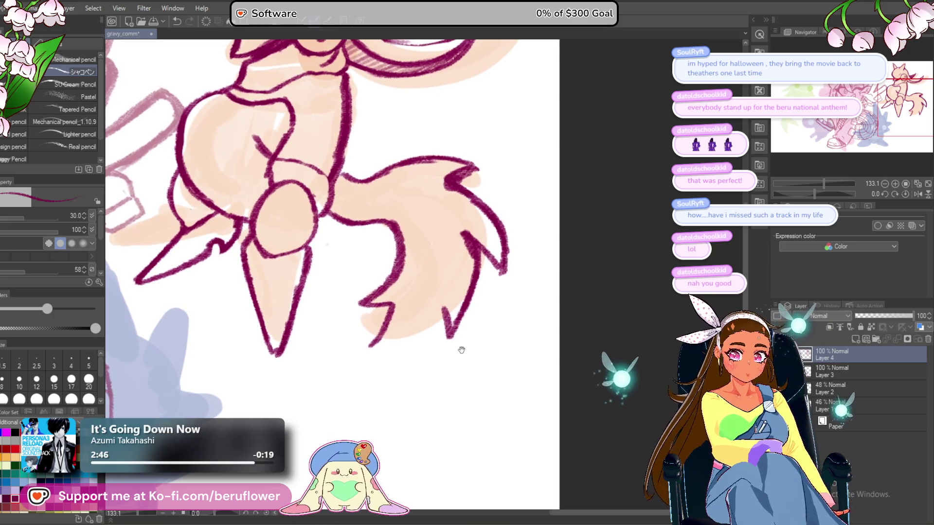
pyautogui.moveTo(459, 236)
pyautogui.mouseDown()
pyautogui.moveTo(465, 316)
pyautogui.moveTo(443, 303)
pyautogui.mouseUp()
pyautogui.moveTo(466, 234); pyautogui.dragTo(474, 259)
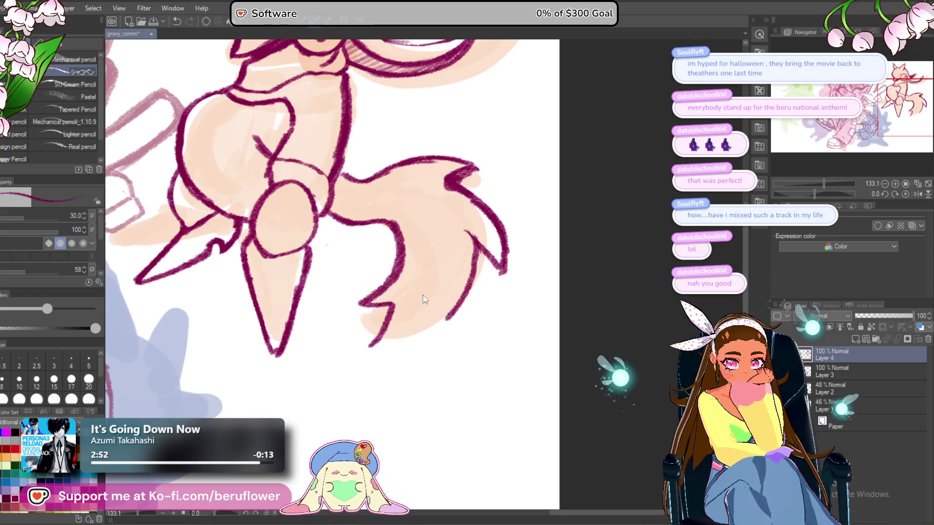
pyautogui.hotkey('ctrl', 'z')
pyautogui.moveTo(392, 307)
pyautogui.mouseDown()
pyautogui.moveTo(392, 337)
pyautogui.moveTo(448, 302)
pyautogui.moveTo(481, 248)
pyautogui.moveTo(388, 341)
pyautogui.moveTo(409, 321)
pyautogui.moveTo(390, 341)
pyautogui.moveTo(411, 335)
pyautogui.mouseUp()
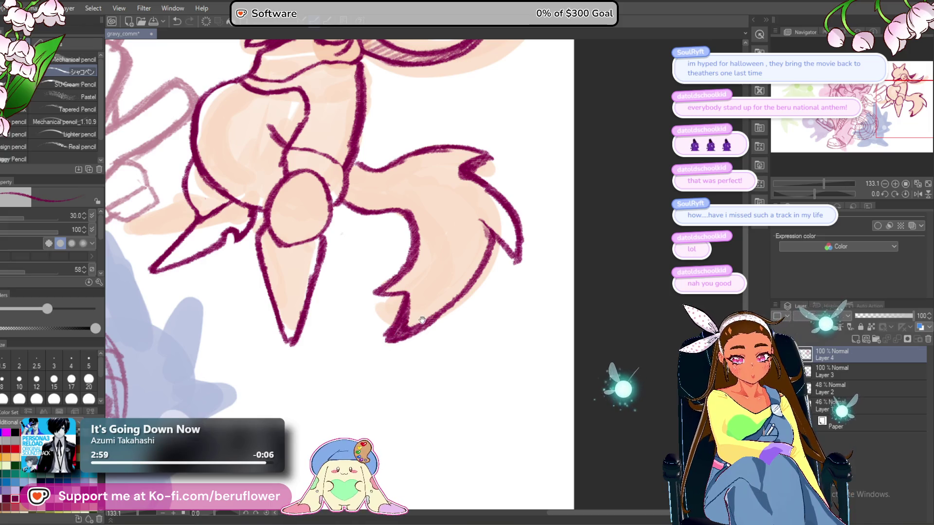
pyautogui.moveTo(409, 290); pyautogui.dragTo(411, 296)
# Ink the leg's upper and right edges, the tail's inner notch and the pelvis junction.
pyautogui.moveTo(346, 200)
pyautogui.mouseDown()
pyautogui.moveTo(427, 207)
pyautogui.moveTo(440, 234)
pyautogui.moveTo(436, 263)
pyautogui.mouseUp()
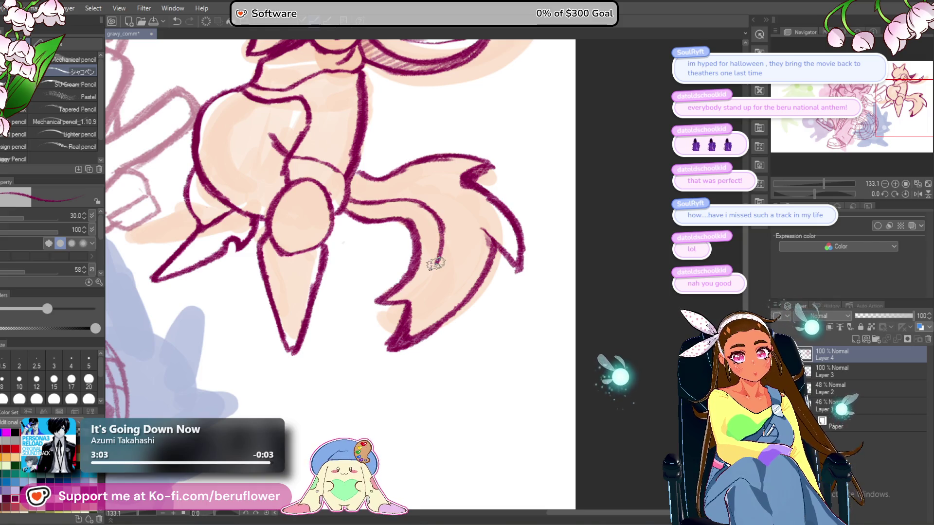
pyautogui.moveTo(431, 216)
pyautogui.mouseDown()
pyautogui.moveTo(417, 311)
pyautogui.moveTo(388, 348)
pyautogui.mouseUp()
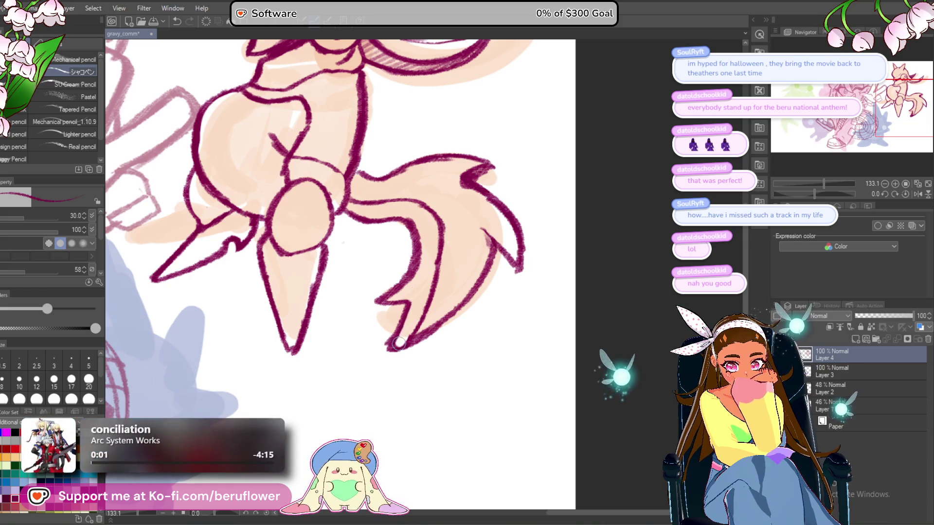
pyautogui.moveTo(486, 243)
pyautogui.mouseDown()
pyautogui.moveTo(501, 261)
pyautogui.moveTo(465, 304)
pyautogui.moveTo(428, 335)
pyautogui.moveTo(398, 343)
pyautogui.mouseUp()
pyautogui.moveTo(365, 195)
pyautogui.mouseDown()
pyautogui.moveTo(351, 195)
pyautogui.moveTo(361, 209)
pyautogui.moveTo(401, 204)
pyautogui.moveTo(423, 223)
pyautogui.moveTo(424, 208)
pyautogui.moveTo(438, 262)
pyautogui.moveTo(411, 309)
pyautogui.moveTo(419, 326)
pyautogui.moveTo(383, 349)
pyautogui.mouseUp()
pyautogui.scroll(-5, 383, 348)
# Transform the creature drawing, shifting it slightly right and rotating it a few degrees clockwise.
pyautogui.scroll(2, 426, 402)
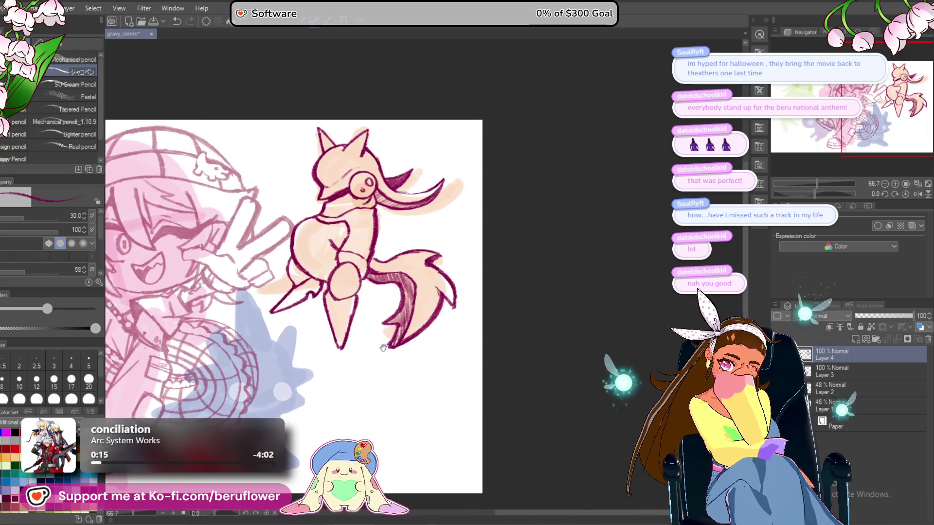
pyautogui.moveTo(426, 402); pyautogui.dragTo(405, 414)
pyautogui.hotkey('ctrl', 't')
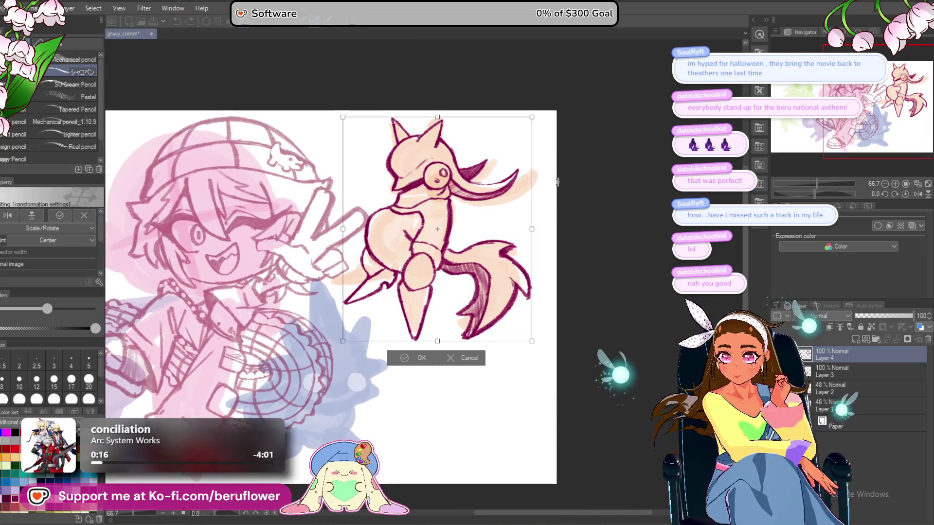
pyautogui.moveTo(496, 280); pyautogui.dragTo(506, 282)
pyautogui.moveTo(452, 229); pyautogui.dragTo(468, 233)
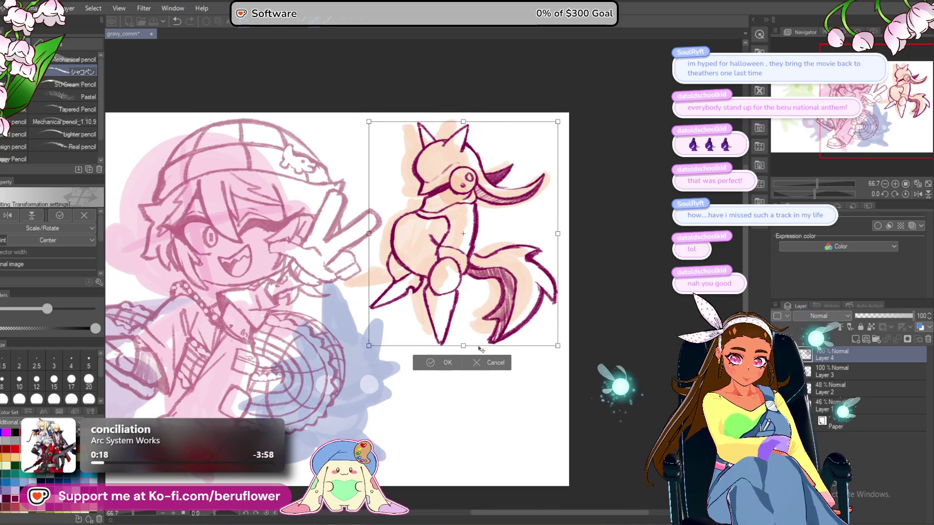
pyautogui.moveTo(564, 210); pyautogui.dragTo(571, 242)
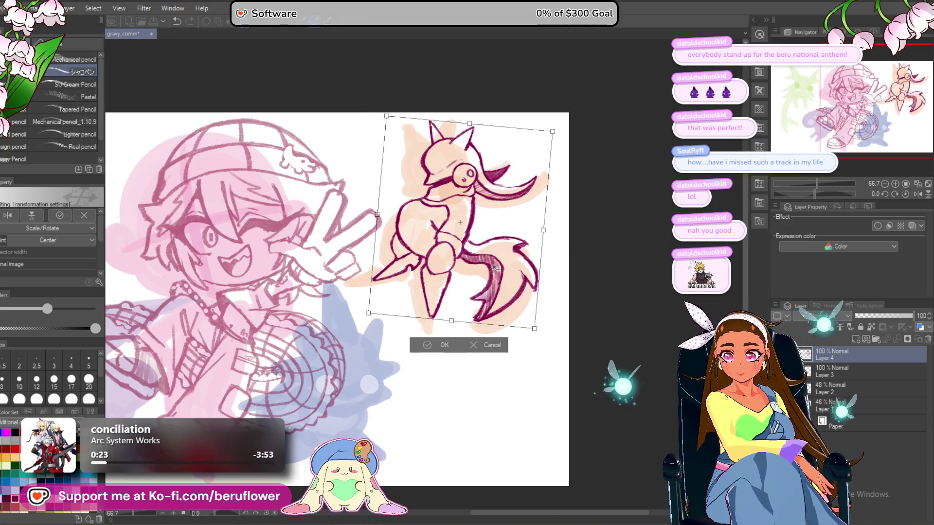
pyautogui.press('Return')
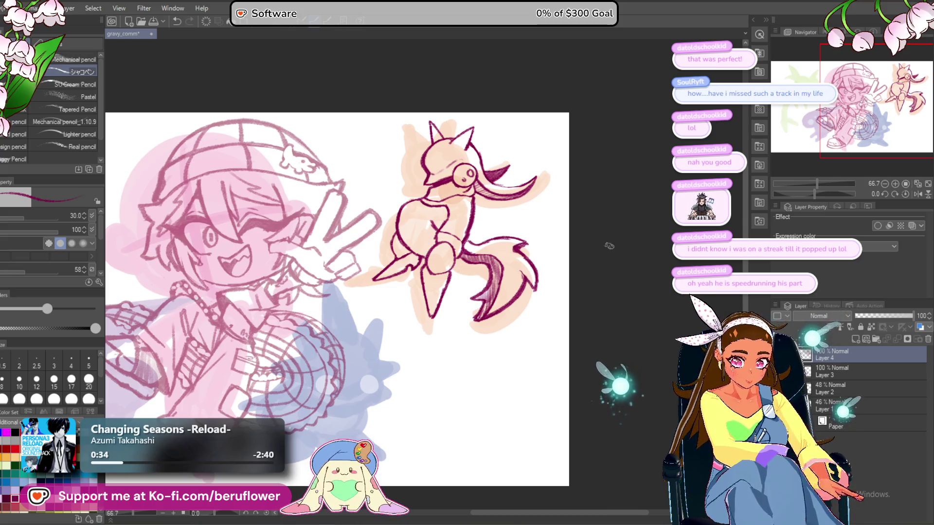
pyautogui.moveTo(372, 431)
pyautogui.mouseDown()
pyautogui.moveTo(424, 413)
pyautogui.moveTo(412, 412)
pyautogui.moveTo(511, 406)
pyautogui.mouseUp()
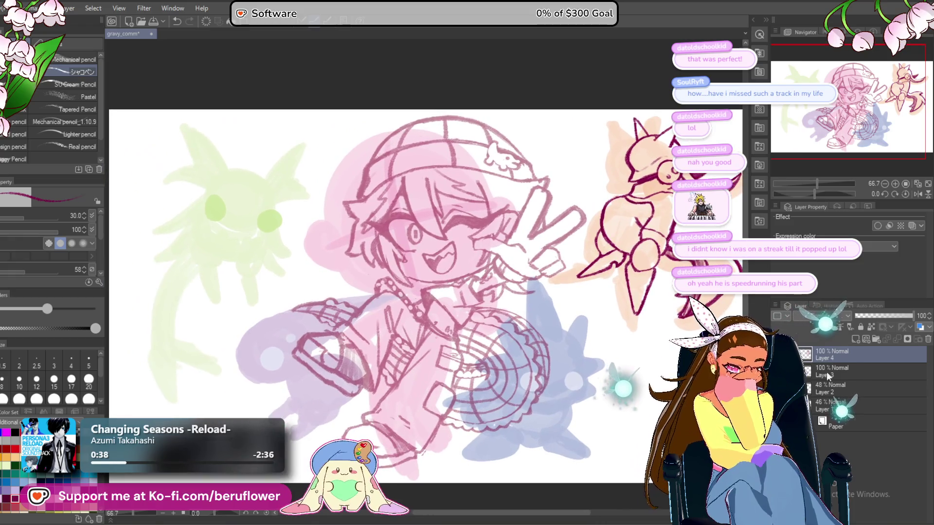
pyautogui.click(853, 340)
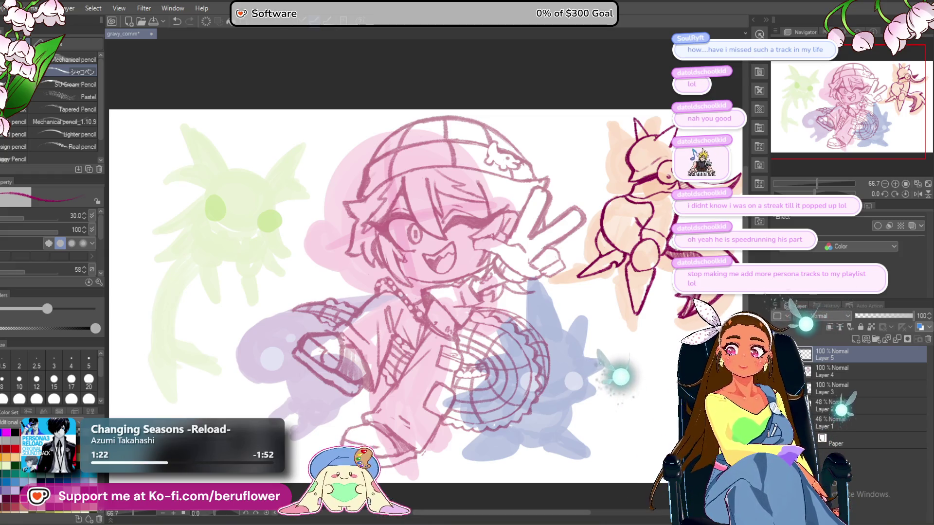
pyautogui.moveTo(390, 292)
pyautogui.mouseDown()
pyautogui.moveTo(418, 282)
pyautogui.moveTo(382, 295)
pyautogui.mouseUp()
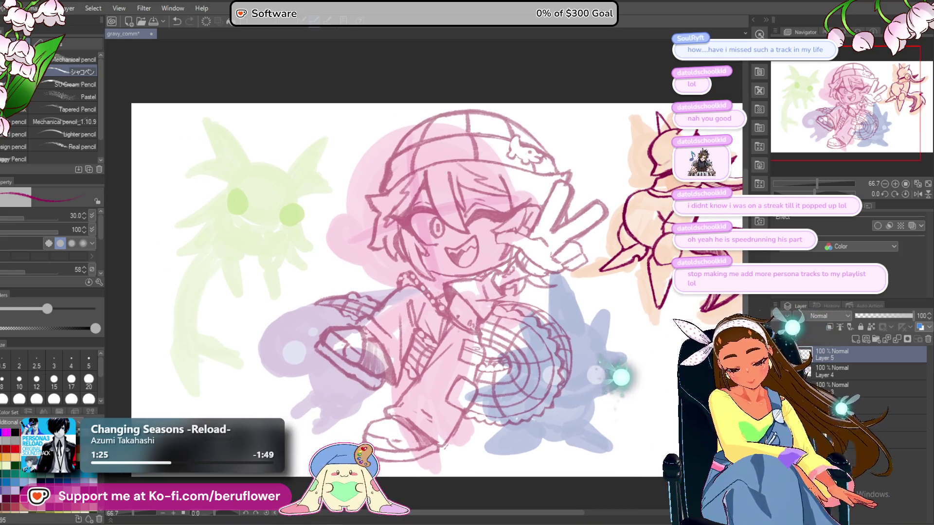
pyautogui.moveTo(262, 254); pyautogui.dragTo(277, 332)
pyautogui.hotkey('ctrl', 'z')
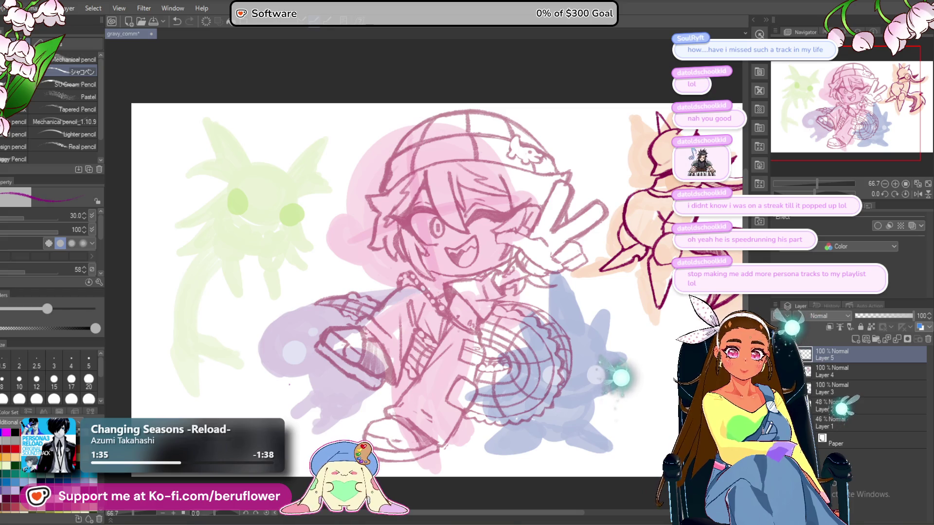
# Draw a purple ellipse around the boy's lower-left sleeve cuff, redoing a stray stroke and first attempt.
pyautogui.scroll(5, 353, 364)
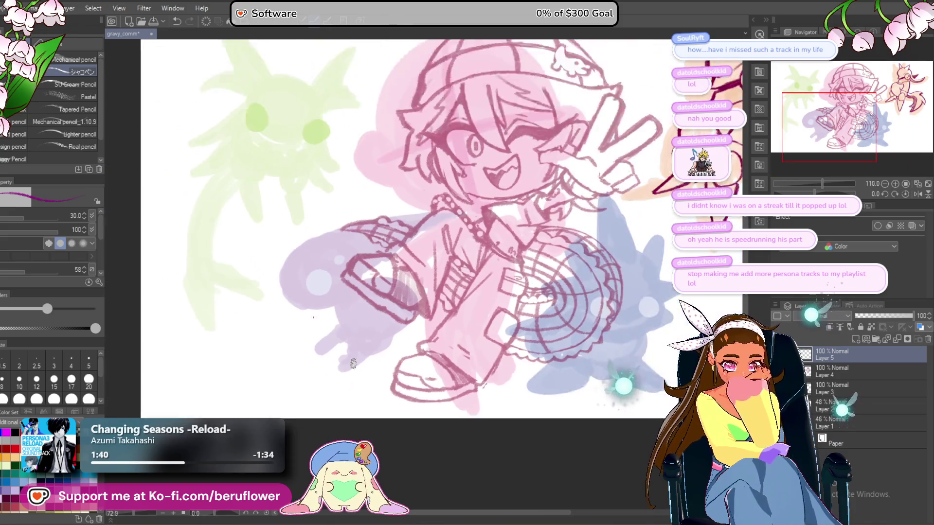
pyautogui.scroll(-4, 353, 364)
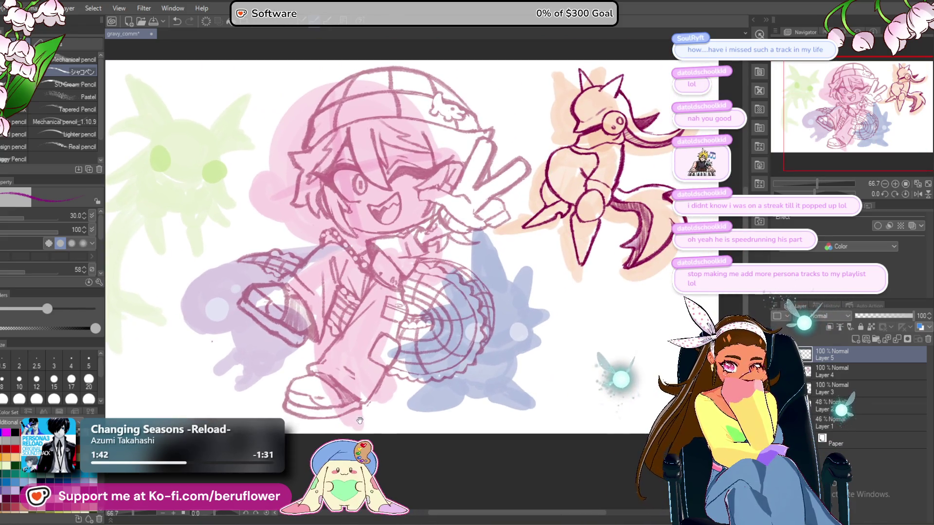
pyautogui.scroll(6, 358, 421)
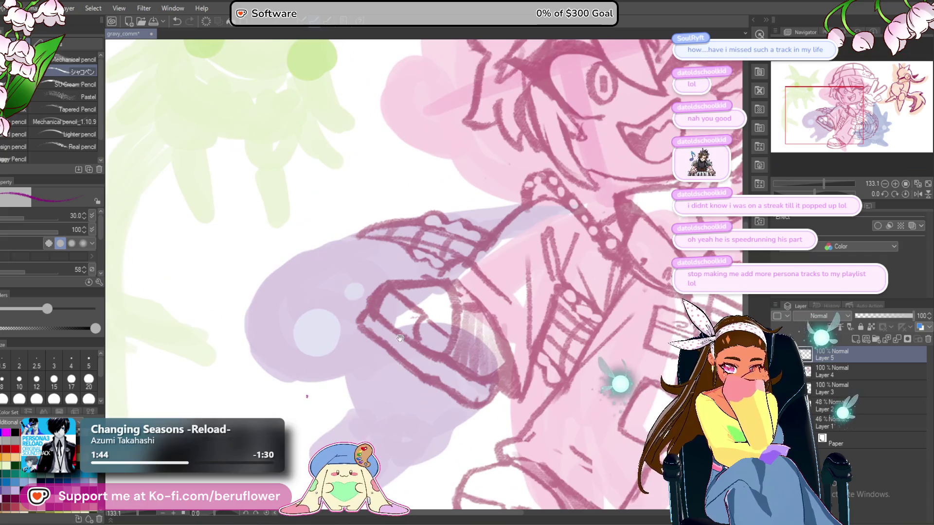
pyautogui.moveTo(400, 338)
pyautogui.mouseDown()
pyautogui.moveTo(414, 273)
pyautogui.moveTo(404, 258)
pyautogui.moveTo(370, 308)
pyautogui.moveTo(381, 337)
pyautogui.mouseUp()
pyautogui.moveTo(278, 313)
pyautogui.mouseDown()
pyautogui.moveTo(319, 200)
pyautogui.moveTo(363, 186)
pyautogui.moveTo(349, 203)
pyautogui.mouseUp()
pyautogui.hotkey('ctrl', 'z')
pyautogui.hotkey('ctrl', 'z')
pyautogui.hotkey('ctrl', 'z')
pyautogui.moveTo(270, 226)
pyautogui.mouseDown()
pyautogui.moveTo(373, 214)
pyautogui.moveTo(291, 314)
pyautogui.moveTo(265, 255)
pyautogui.mouseUp()
pyautogui.hotkey('ctrl', 'z')
pyautogui.moveTo(341, 201)
pyautogui.mouseDown()
pyautogui.moveTo(265, 272)
pyautogui.moveTo(292, 210)
pyautogui.moveTo(372, 228)
pyautogui.moveTo(360, 242)
pyautogui.mouseUp()
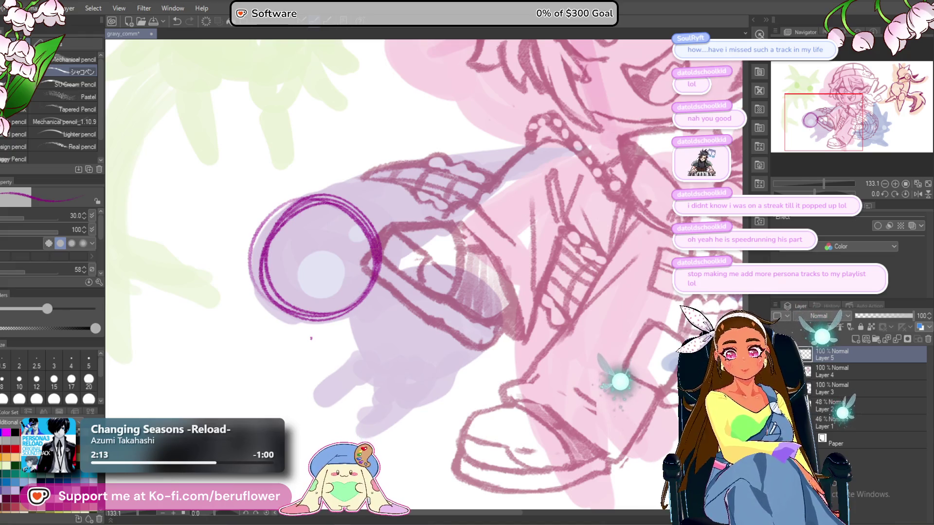
# Erase the circle outline around the eye and re-stroke it in darker purple.
pyautogui.moveTo(265, 278); pyautogui.dragTo(299, 224)
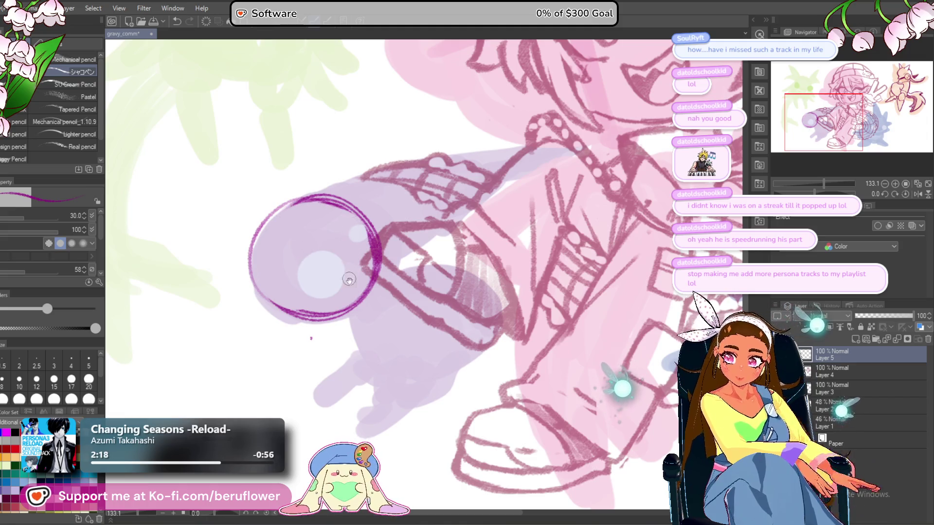
pyautogui.moveTo(324, 316); pyautogui.dragTo(322, 307)
pyautogui.moveTo(290, 195)
pyautogui.mouseDown()
pyautogui.moveTo(314, 193)
pyautogui.moveTo(348, 231)
pyautogui.mouseUp()
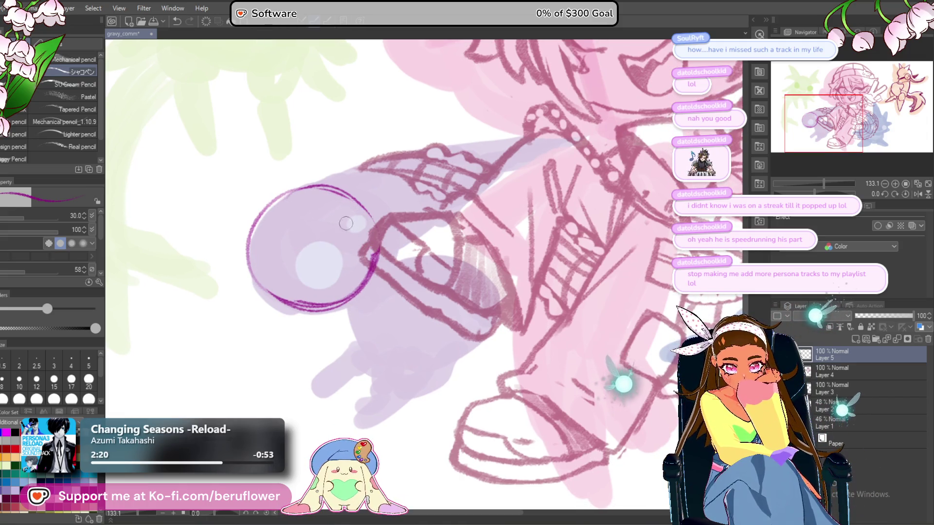
pyautogui.moveTo(363, 275)
pyautogui.mouseDown()
pyautogui.moveTo(273, 223)
pyautogui.moveTo(277, 238)
pyautogui.mouseUp()
pyautogui.moveTo(370, 229)
pyautogui.mouseDown()
pyautogui.moveTo(381, 289)
pyautogui.moveTo(316, 329)
pyautogui.mouseUp()
pyautogui.moveTo(263, 243)
pyautogui.mouseDown()
pyautogui.moveTo(291, 322)
pyautogui.moveTo(316, 331)
pyautogui.mouseUp()
pyautogui.moveTo(424, 293); pyautogui.dragTo(370, 300)
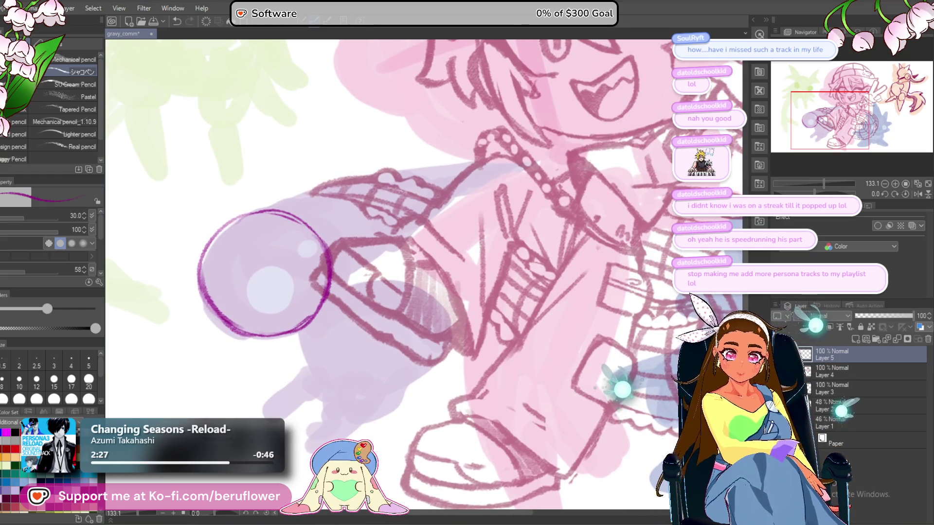
# Tilt the canvas and draw a long curve rising from the eye to start the tail.
pyautogui.moveTo(287, 283)
pyautogui.mouseDown()
pyautogui.moveTo(311, 248)
pyautogui.moveTo(296, 236)
pyautogui.moveTo(316, 270)
pyautogui.moveTo(287, 234)
pyautogui.moveTo(321, 222)
pyautogui.moveTo(333, 243)
pyautogui.moveTo(301, 253)
pyautogui.moveTo(313, 236)
pyautogui.mouseUp()
pyautogui.moveTo(430, 252); pyautogui.dragTo(539, 276)
pyautogui.moveTo(246, 387)
pyautogui.mouseDown()
pyautogui.moveTo(238, 343)
pyautogui.moveTo(455, 85)
pyautogui.mouseUp()
pyautogui.scroll(-5, 446, 59)
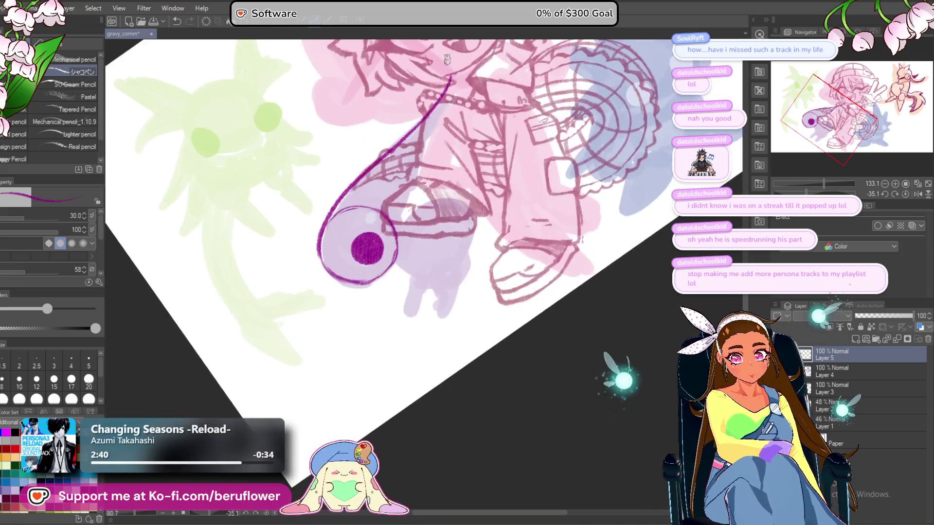
# Hide the pink sketch layer and reset the canvas rotation upright.
pyautogui.scroll(2, 446, 59)
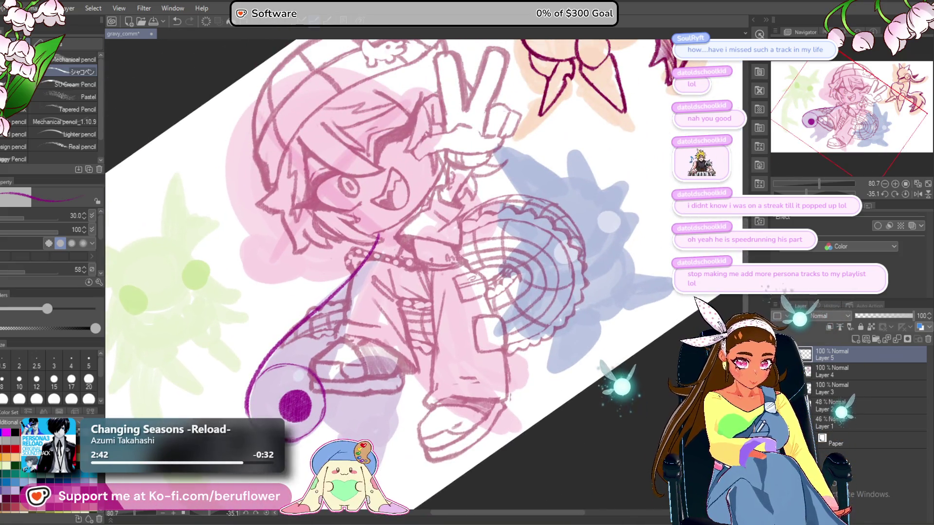
pyautogui.click(778, 371)
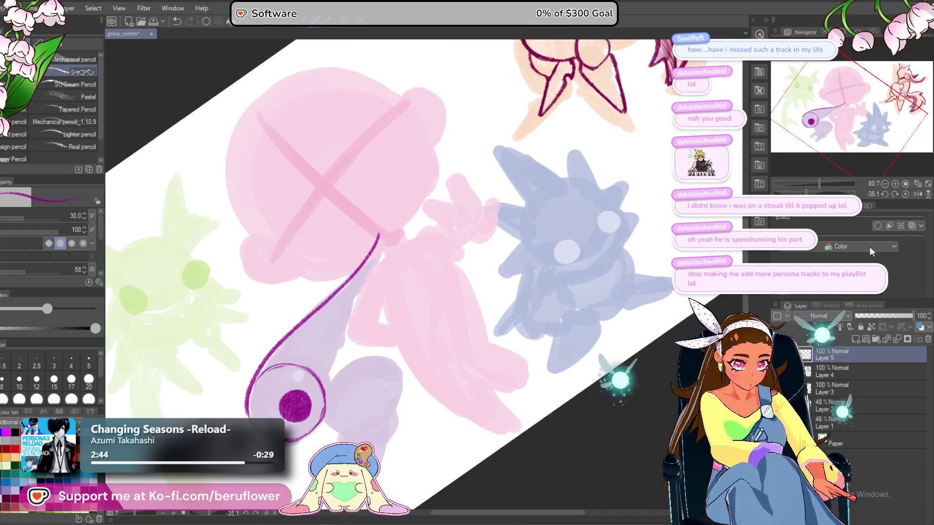
pyautogui.hotkey('ctrl', '@')
pyautogui.scroll(4, 419, 227)
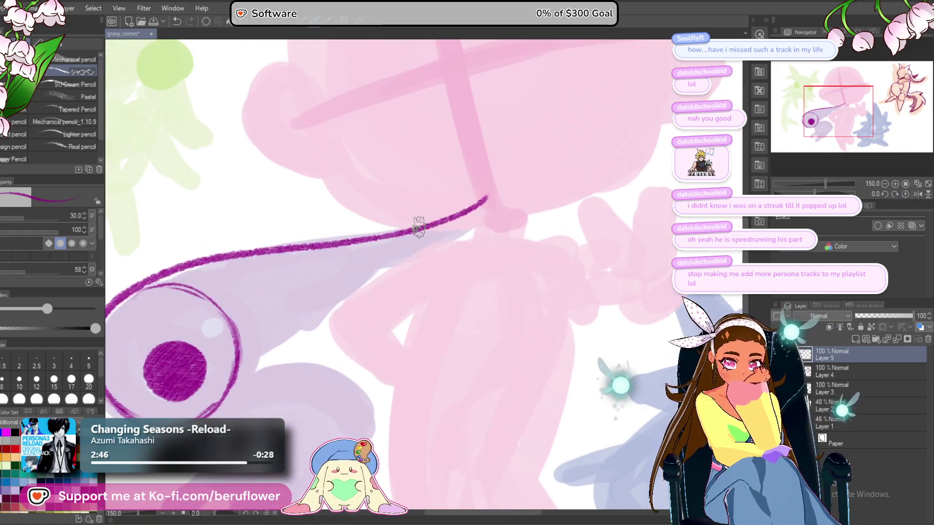
pyautogui.scroll(-1, 418, 228)
# Draw the tail's lower outline to close it, adding short strokes and undoing a jagged edge.
pyautogui.moveTo(536, 188)
pyautogui.mouseDown()
pyautogui.moveTo(502, 221)
pyautogui.moveTo(453, 235)
pyautogui.mouseUp()
pyautogui.moveTo(517, 201)
pyautogui.mouseDown()
pyautogui.moveTo(381, 277)
pyautogui.moveTo(403, 267)
pyautogui.moveTo(318, 360)
pyautogui.mouseUp()
pyautogui.moveTo(376, 364); pyautogui.dragTo(365, 366)
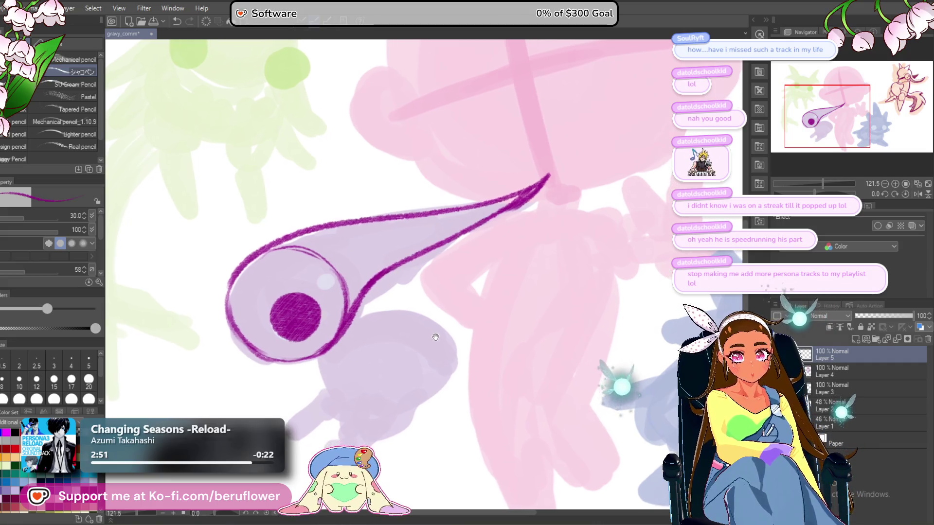
pyautogui.moveTo(362, 291); pyautogui.dragTo(429, 279)
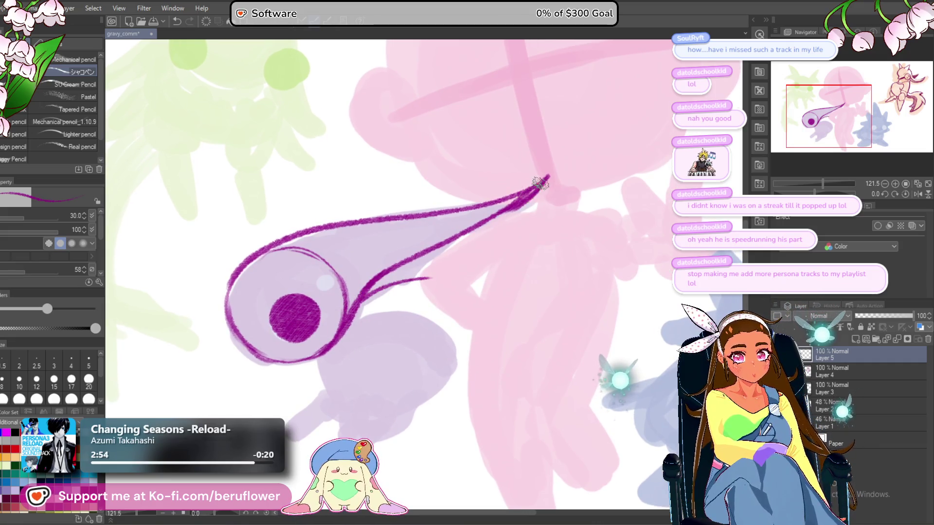
pyautogui.moveTo(533, 196)
pyautogui.mouseDown()
pyautogui.moveTo(421, 280)
pyautogui.moveTo(440, 283)
pyautogui.mouseUp()
pyautogui.hotkey('ctrl', 'z')
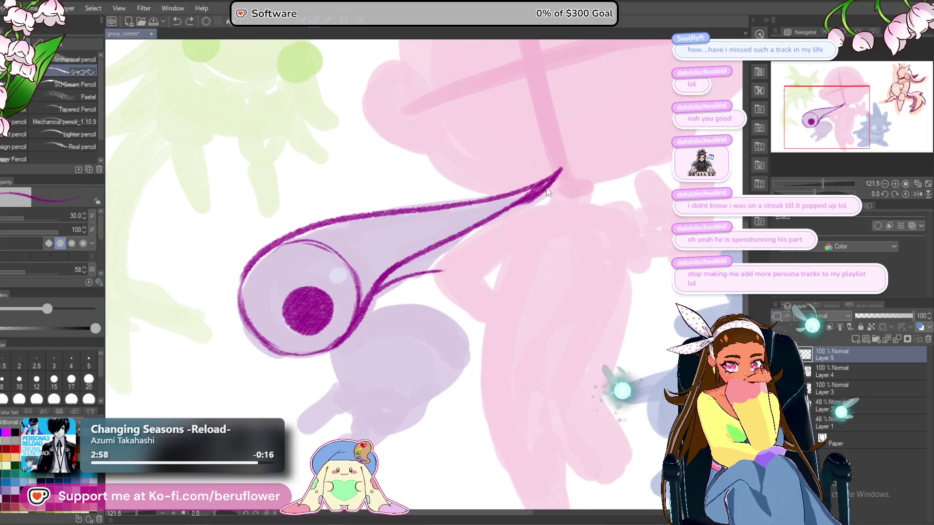
# Redraw the jagged feather edge under the tail, thicken the eye outline and extend the wing line.
pyautogui.moveTo(544, 201)
pyautogui.mouseDown()
pyautogui.moveTo(458, 261)
pyautogui.moveTo(387, 289)
pyautogui.moveTo(487, 228)
pyautogui.mouseUp()
pyautogui.moveTo(457, 259)
pyautogui.mouseDown()
pyautogui.moveTo(477, 201)
pyautogui.moveTo(475, 172)
pyautogui.moveTo(488, 171)
pyautogui.mouseUp()
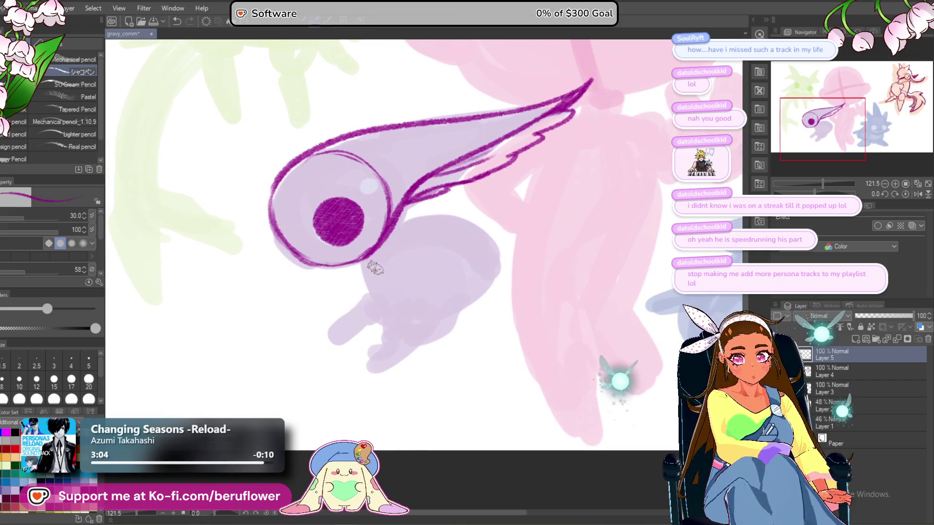
pyautogui.moveTo(282, 183)
pyautogui.mouseDown()
pyautogui.moveTo(271, 187)
pyautogui.moveTo(267, 215)
pyautogui.moveTo(331, 263)
pyautogui.mouseUp()
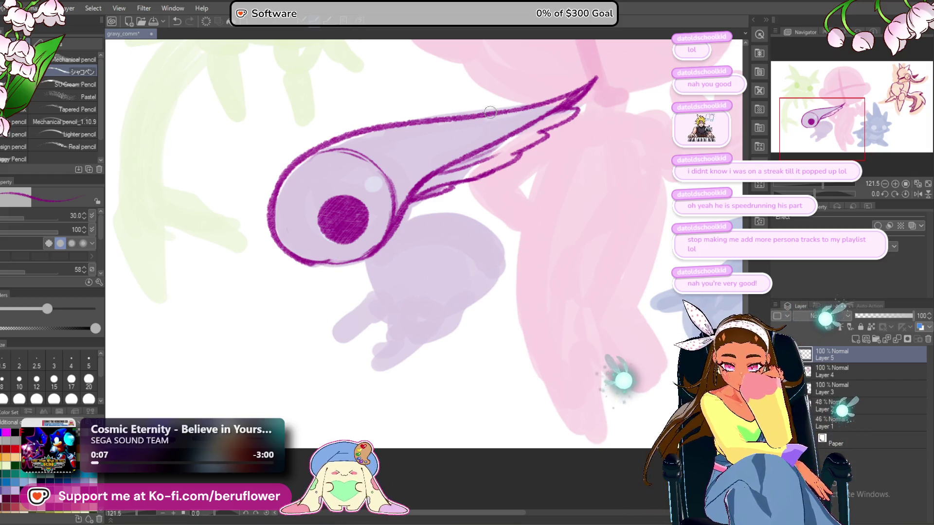
pyautogui.moveTo(450, 182); pyautogui.dragTo(467, 190)
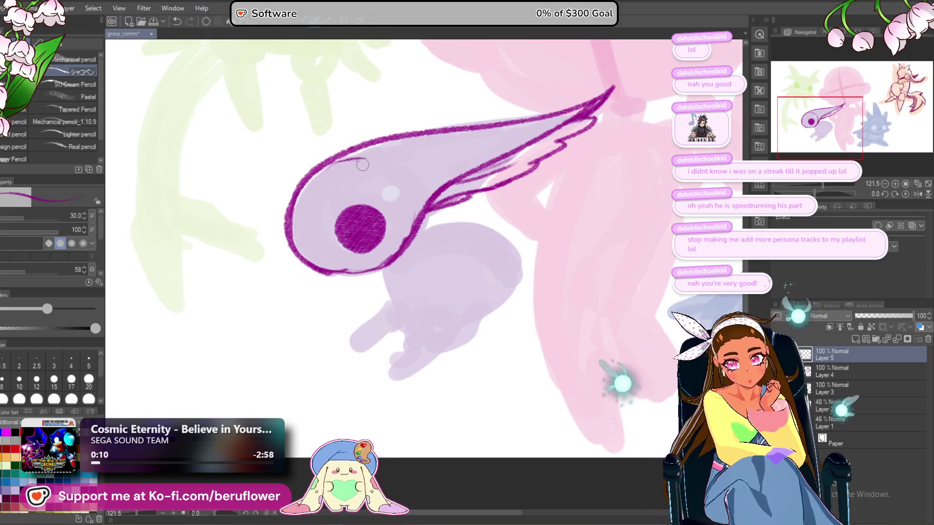
pyautogui.moveTo(416, 214); pyautogui.dragTo(371, 271)
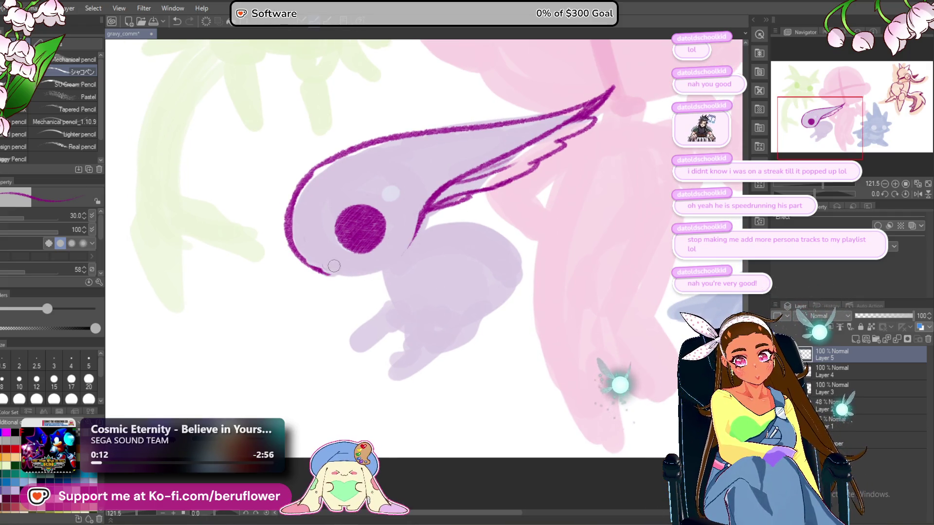
pyautogui.moveTo(478, 221); pyautogui.dragTo(496, 221)
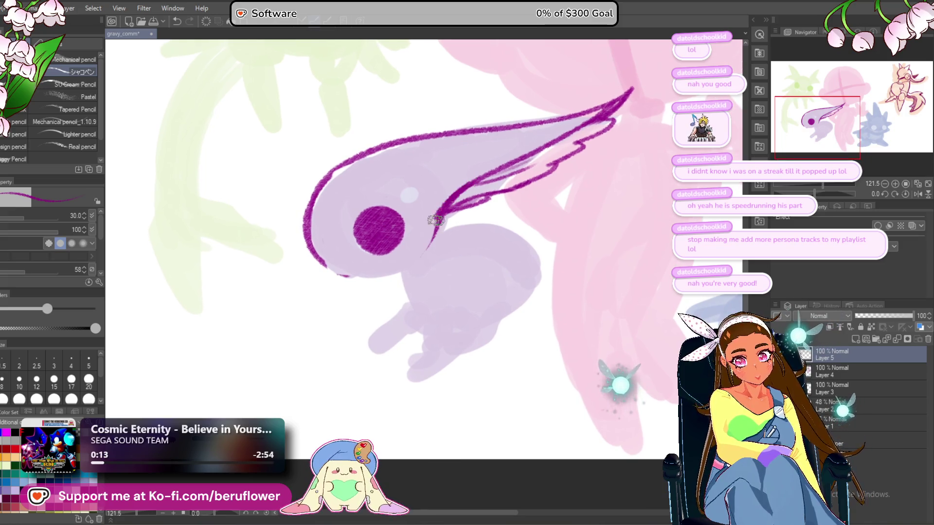
pyautogui.moveTo(428, 241); pyautogui.dragTo(404, 261)
# With the canvas turned sideways, redraw the head's left outline, undoing the failed strokes.
pyautogui.moveTo(814, 192); pyautogui.dragTo(835, 194)
pyautogui.moveTo(450, 279); pyautogui.dragTo(427, 200)
pyautogui.moveTo(435, 261); pyautogui.dragTo(429, 180)
pyautogui.hotkey('ctrl', 'z')
pyautogui.hotkey('ctrl', 'z')
pyautogui.hotkey('ctrl', 'z')
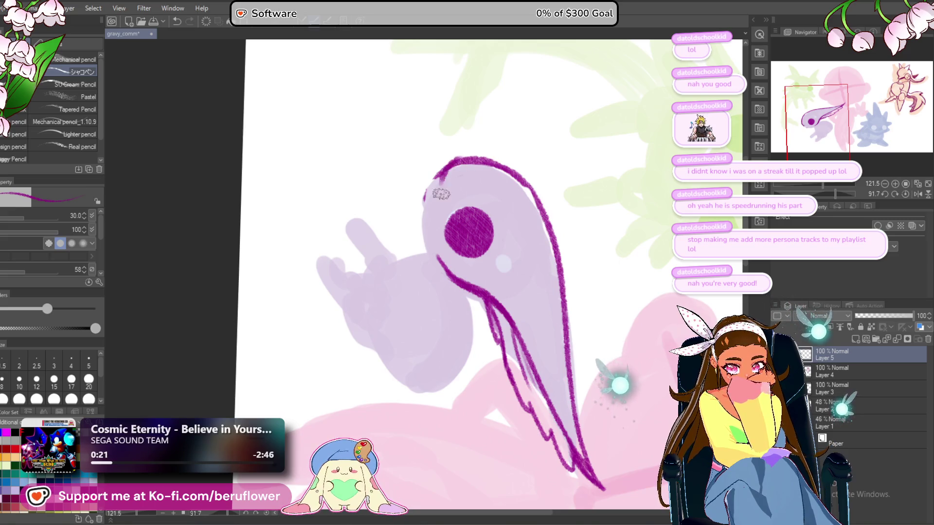
pyautogui.hotkey('ctrl', 'z')
pyautogui.hotkey('ctrl', 'z')
pyautogui.moveTo(469, 167)
pyautogui.mouseDown()
pyautogui.moveTo(455, 240)
pyautogui.moveTo(447, 214)
pyautogui.moveTo(465, 287)
pyautogui.mouseUp()
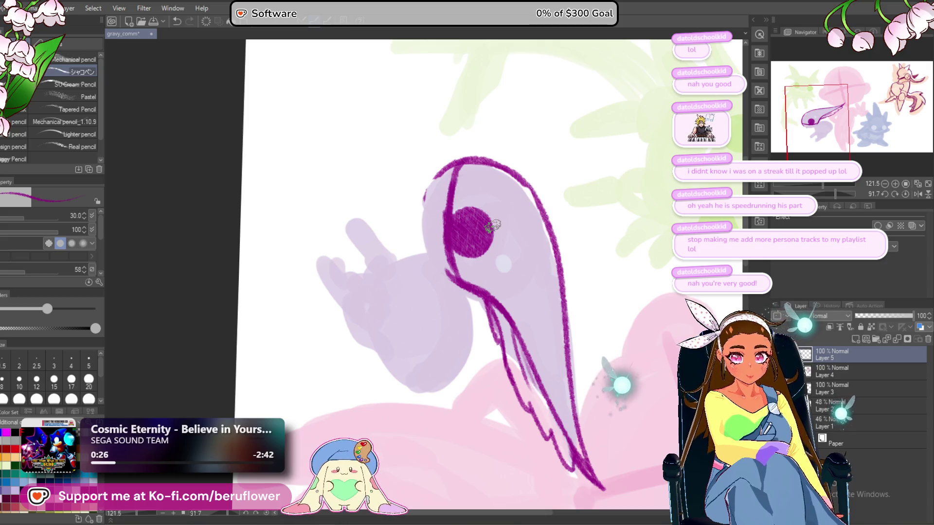
pyautogui.click(906, 194)
# Trim the dark eye fill, thicken the outline under the eye, and add thick wing strokes.
pyautogui.moveTo(393, 240)
pyautogui.mouseDown()
pyautogui.moveTo(418, 255)
pyautogui.moveTo(399, 266)
pyautogui.moveTo(394, 236)
pyautogui.moveTo(389, 270)
pyautogui.moveTo(430, 265)
pyautogui.moveTo(404, 275)
pyautogui.moveTo(415, 252)
pyautogui.moveTo(409, 273)
pyautogui.moveTo(418, 278)
pyautogui.moveTo(404, 283)
pyautogui.moveTo(435, 287)
pyautogui.moveTo(451, 255)
pyautogui.mouseUp()
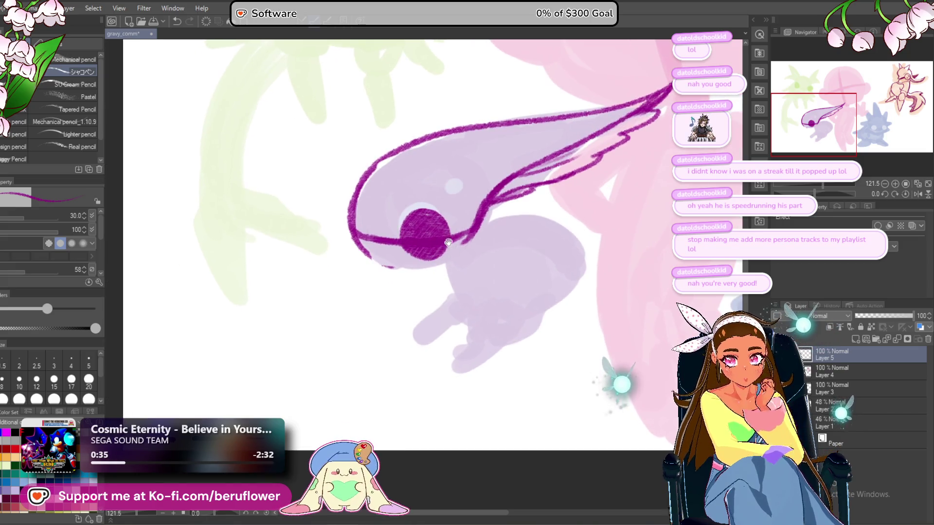
pyautogui.moveTo(359, 239)
pyautogui.mouseDown()
pyautogui.moveTo(481, 238)
pyautogui.moveTo(435, 252)
pyautogui.mouseUp()
pyautogui.moveTo(483, 187)
pyautogui.mouseDown()
pyautogui.moveTo(470, 234)
pyautogui.moveTo(428, 233)
pyautogui.moveTo(489, 242)
pyautogui.moveTo(490, 229)
pyautogui.mouseUp()
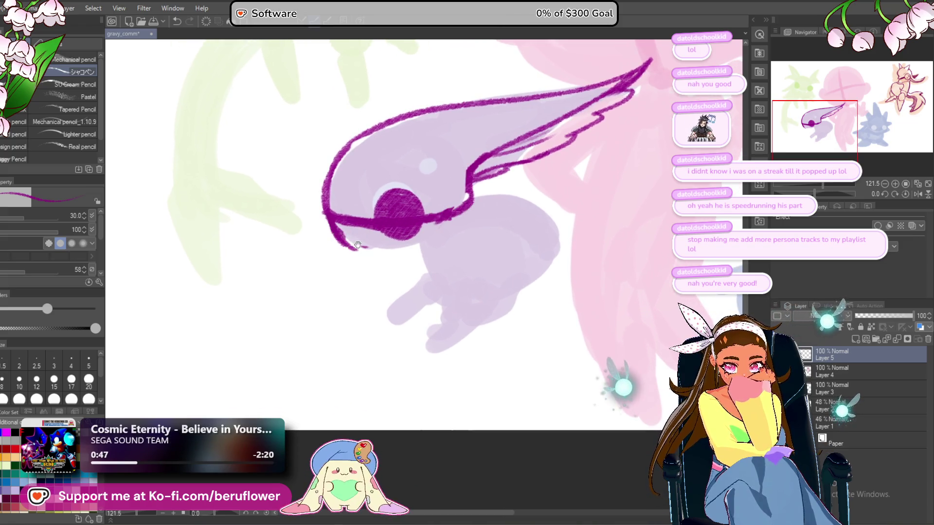
pyautogui.moveTo(352, 247); pyautogui.dragTo(307, 253)
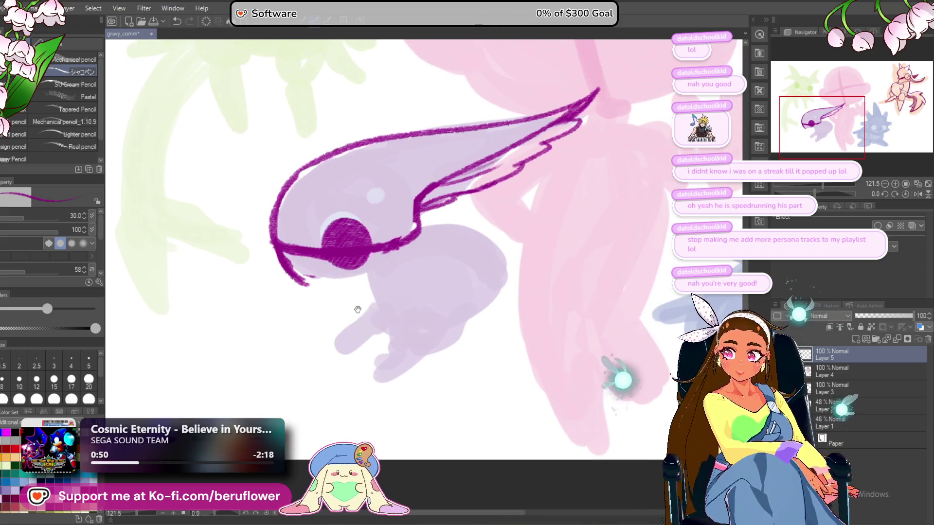
pyautogui.moveTo(360, 307); pyautogui.dragTo(348, 310)
pyautogui.moveTo(822, 195)
pyautogui.mouseDown()
pyautogui.moveTo(812, 195)
pyautogui.moveTo(829, 194)
pyautogui.mouseUp()
pyautogui.moveTo(353, 163)
pyautogui.mouseDown()
pyautogui.moveTo(372, 219)
pyautogui.moveTo(388, 232)
pyautogui.mouseUp()
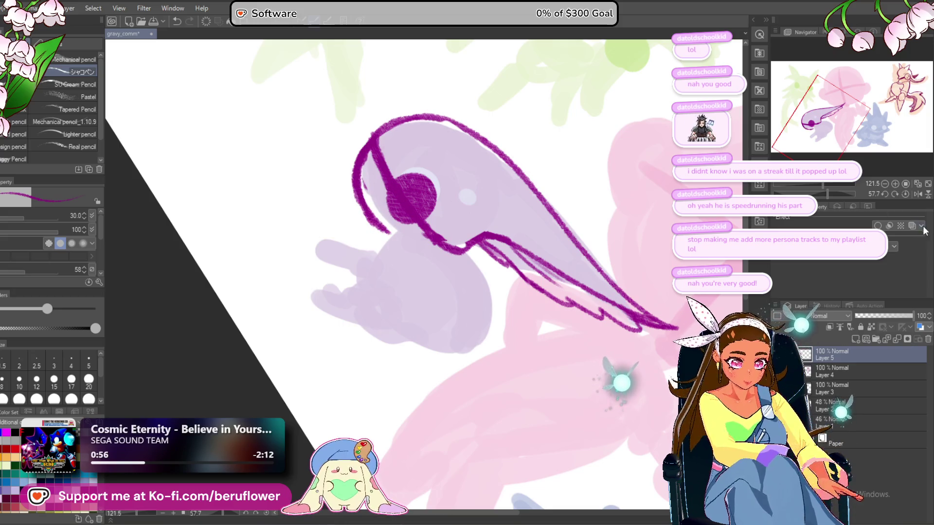
# Draw an outline curving down from the eye and extend the wing's lower edge rightward.
pyautogui.click(903, 193)
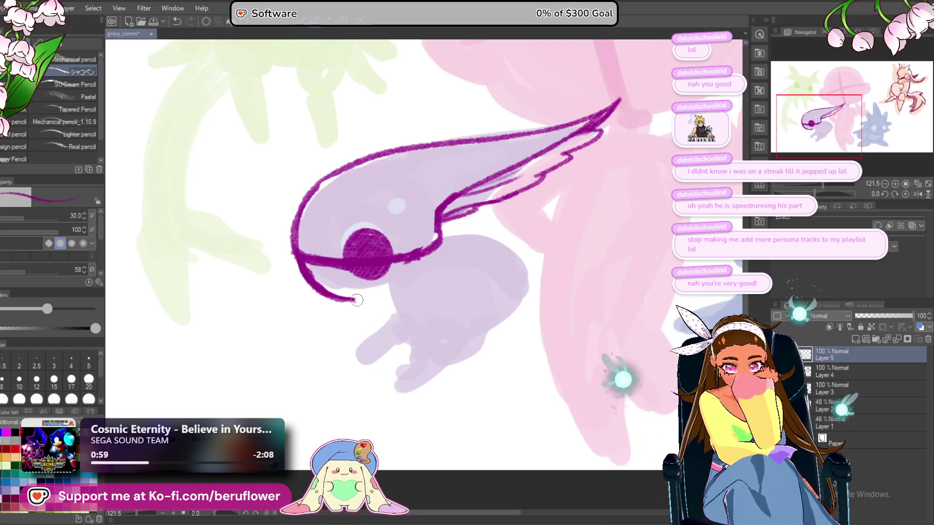
pyautogui.moveTo(383, 247); pyautogui.dragTo(377, 232)
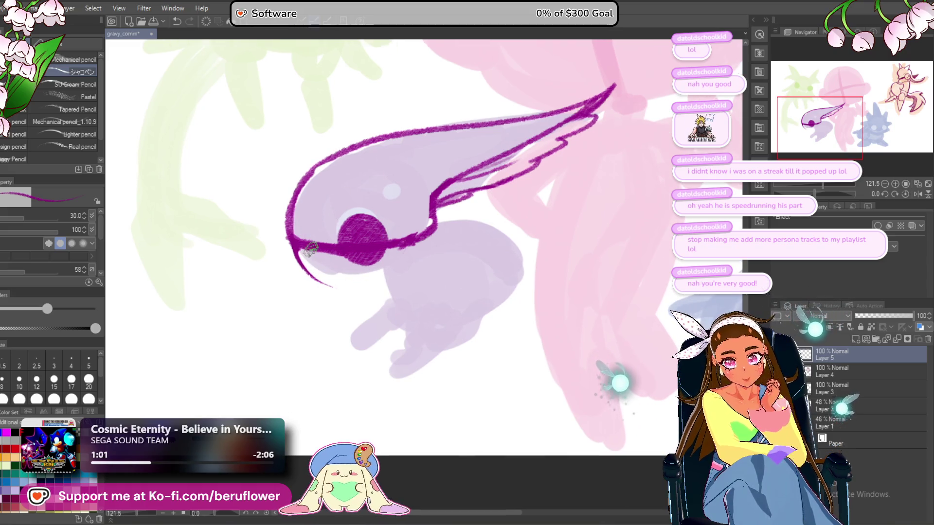
pyautogui.moveTo(301, 249)
pyautogui.mouseDown()
pyautogui.moveTo(336, 287)
pyautogui.moveTo(377, 279)
pyautogui.mouseUp()
pyautogui.moveTo(526, 284); pyautogui.dragTo(513, 286)
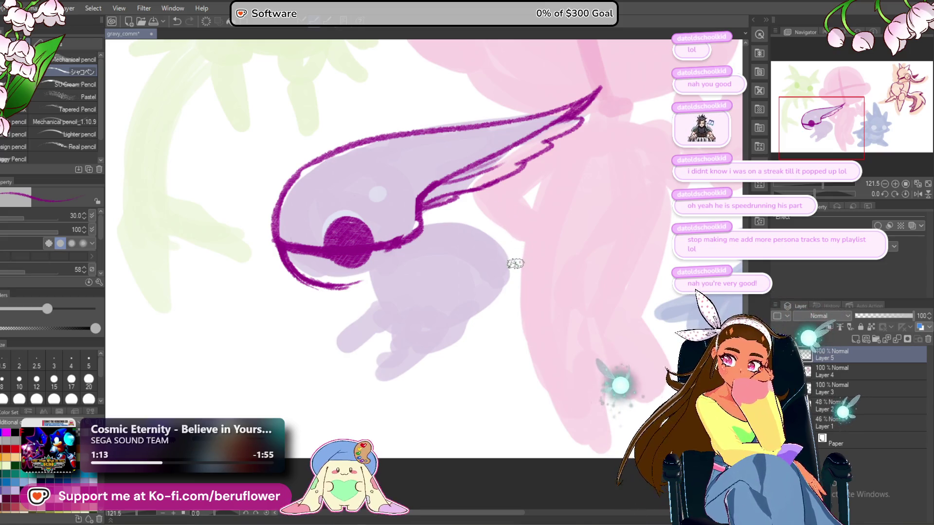
pyautogui.moveTo(435, 288); pyautogui.dragTo(430, 282)
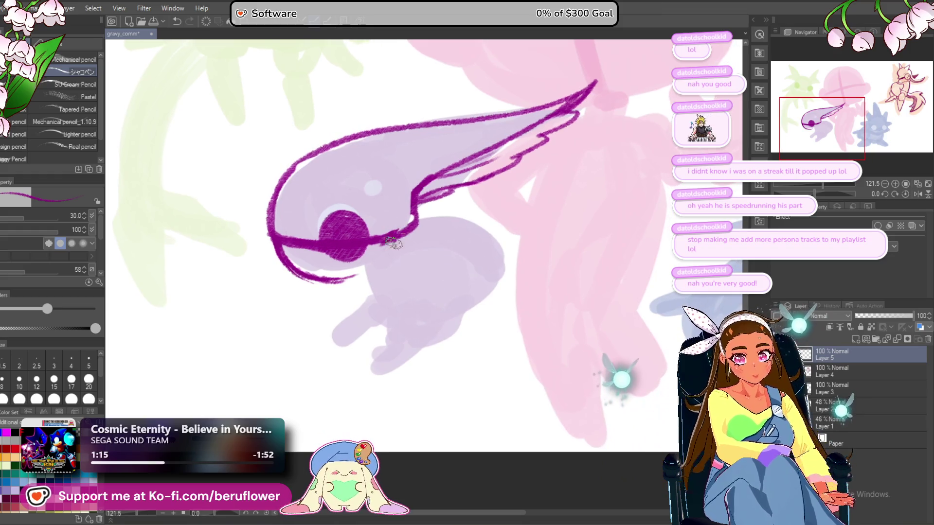
pyautogui.moveTo(384, 240); pyautogui.dragTo(389, 245)
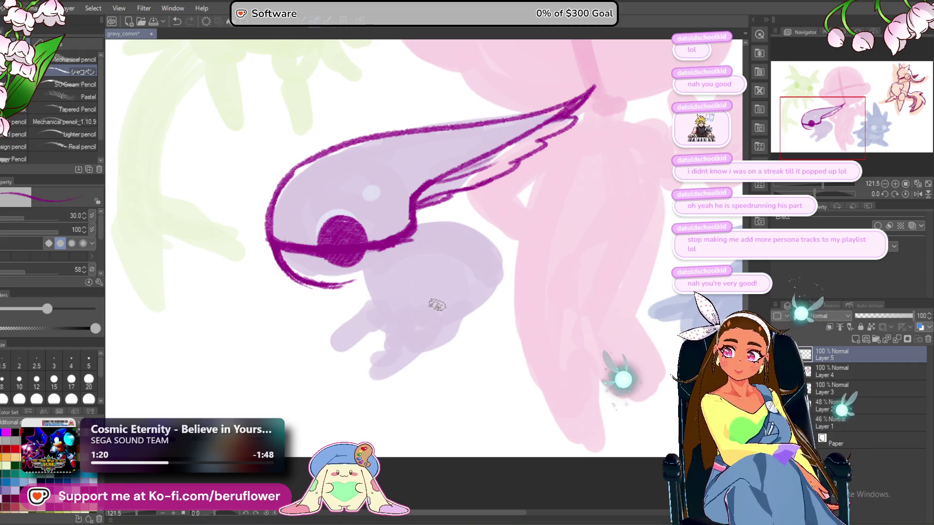
pyautogui.moveTo(435, 296); pyautogui.dragTo(408, 281)
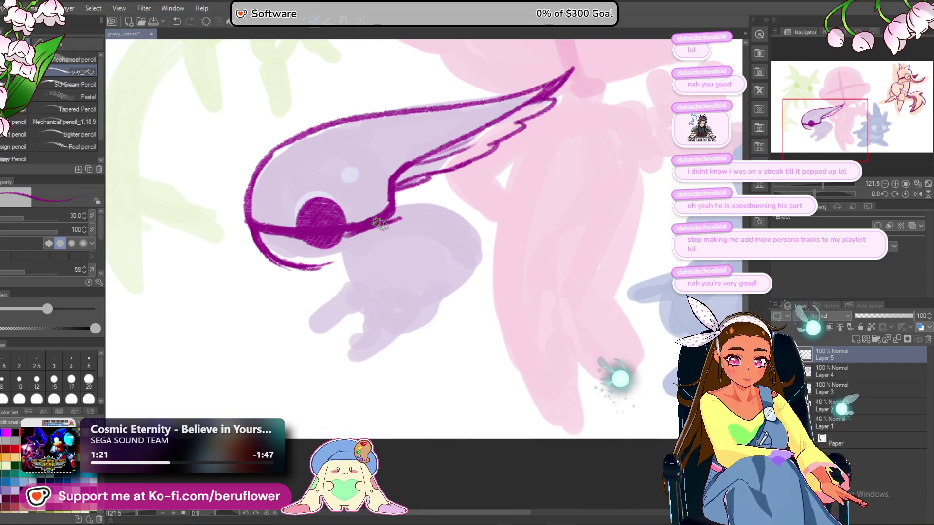
pyautogui.moveTo(455, 221); pyautogui.dragTo(443, 222)
pyautogui.moveTo(372, 223); pyautogui.dragTo(441, 214)
pyautogui.moveTo(427, 242); pyautogui.dragTo(413, 245)
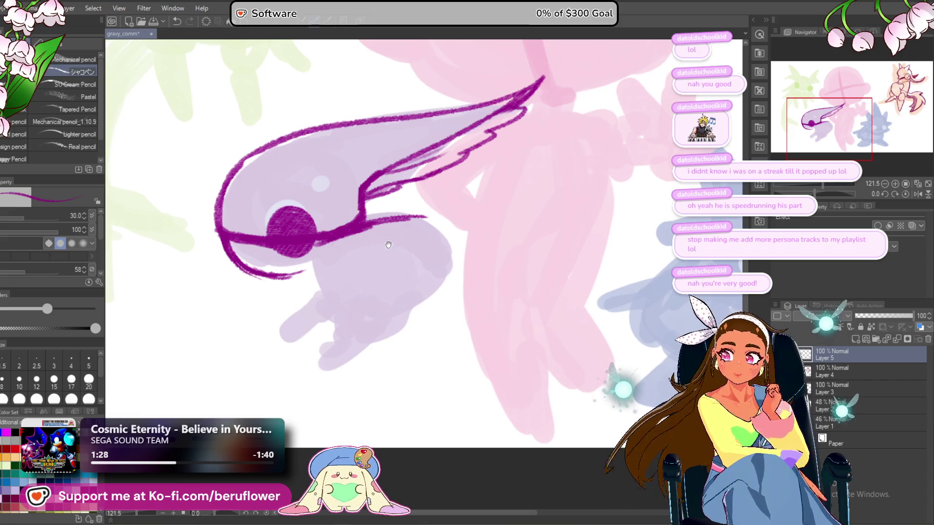
pyautogui.moveTo(422, 218)
pyautogui.mouseDown()
pyautogui.moveTo(472, 220)
pyautogui.moveTo(379, 239)
pyautogui.mouseUp()
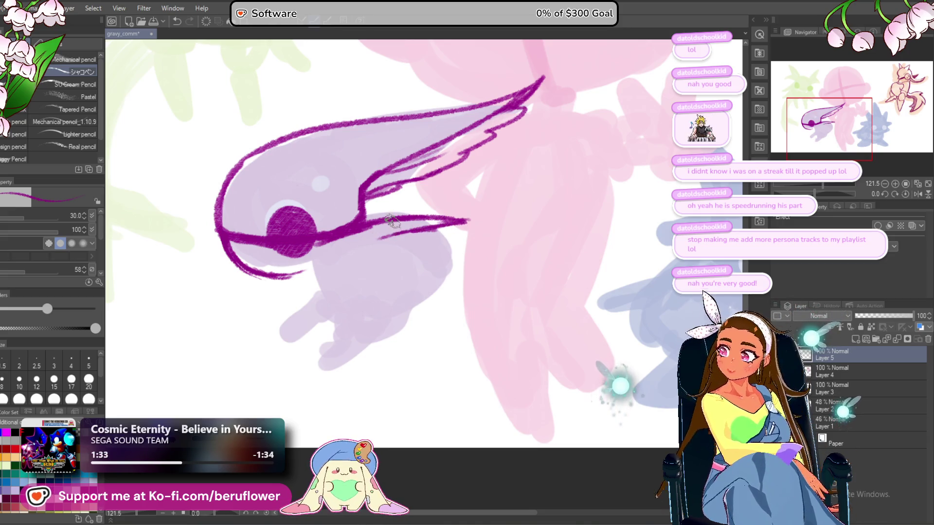
# Draw a long lower line beneath the beak and erase its starting portion.
pyautogui.moveTo(334, 324)
pyautogui.mouseDown()
pyautogui.moveTo(380, 319)
pyautogui.moveTo(379, 309)
pyautogui.mouseUp()
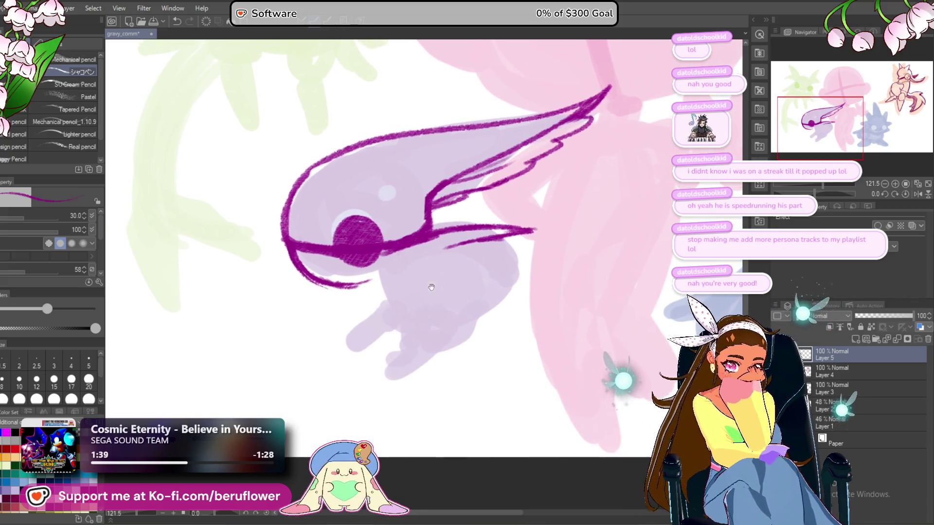
pyautogui.moveTo(488, 232)
pyautogui.mouseDown()
pyautogui.moveTo(380, 284)
pyautogui.moveTo(341, 263)
pyautogui.moveTo(299, 260)
pyautogui.mouseUp()
pyautogui.moveTo(355, 303); pyautogui.dragTo(348, 305)
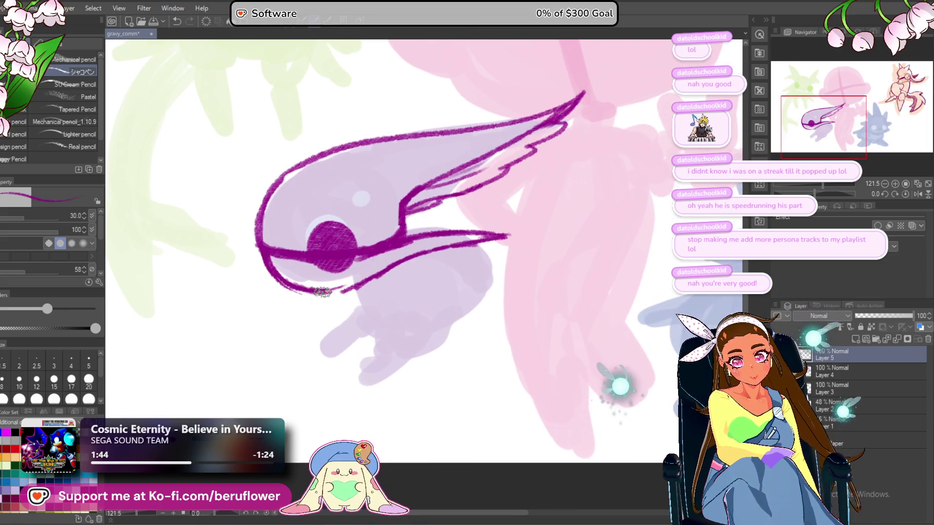
pyautogui.moveTo(326, 297)
pyautogui.mouseDown()
pyautogui.moveTo(326, 320)
pyautogui.moveTo(401, 248)
pyautogui.moveTo(433, 241)
pyautogui.moveTo(385, 250)
pyautogui.moveTo(315, 289)
pyautogui.mouseUp()
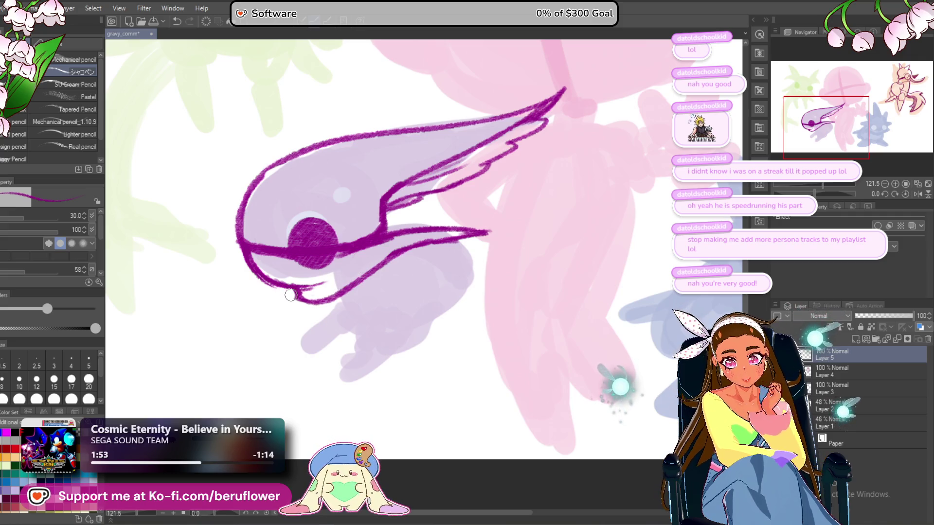
pyautogui.moveTo(547, 268); pyautogui.dragTo(417, 298)
pyautogui.moveTo(332, 293)
pyautogui.mouseDown()
pyautogui.moveTo(341, 272)
pyautogui.moveTo(350, 292)
pyautogui.moveTo(332, 293)
pyautogui.mouseUp()
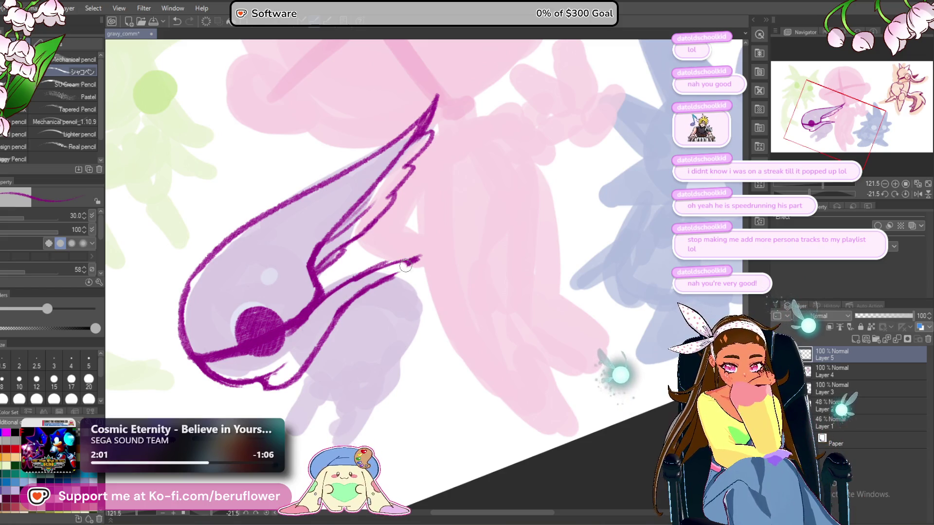
# Add extra pencil strokes along the fish creature's lower wing line.
pyautogui.moveTo(348, 282)
pyautogui.mouseDown()
pyautogui.moveTo(427, 246)
pyautogui.moveTo(359, 300)
pyautogui.moveTo(381, 281)
pyautogui.mouseUp()
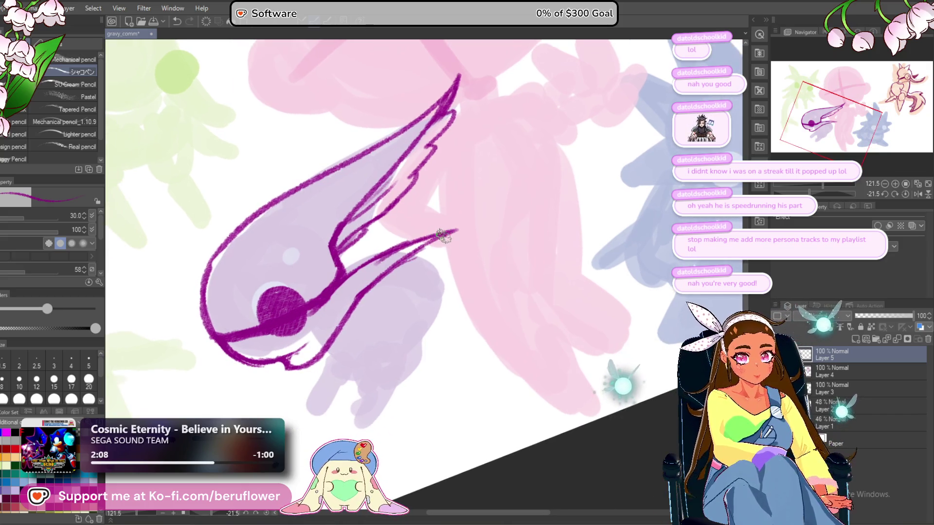
pyautogui.moveTo(360, 294); pyautogui.dragTo(406, 281)
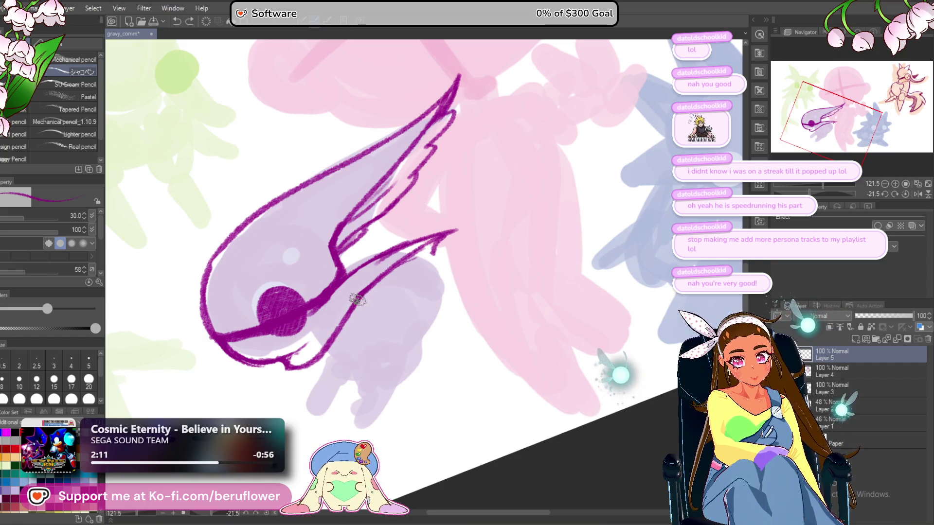
pyautogui.scroll(1, 396, 286)
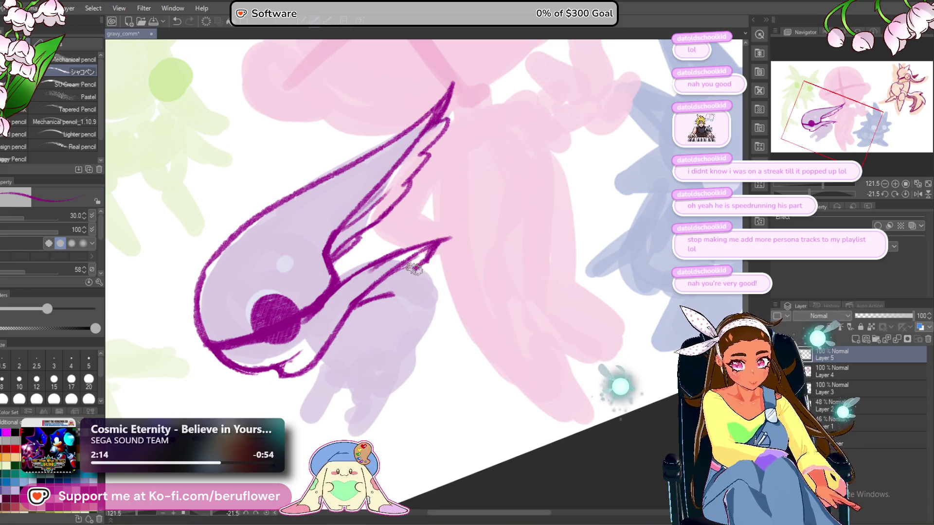
pyautogui.moveTo(423, 262)
pyautogui.mouseDown()
pyautogui.moveTo(383, 300)
pyautogui.moveTo(429, 247)
pyautogui.moveTo(384, 280)
pyautogui.mouseUp()
pyautogui.scroll(1, 376, 276)
pyautogui.moveTo(292, 291); pyautogui.dragTo(126, 299)
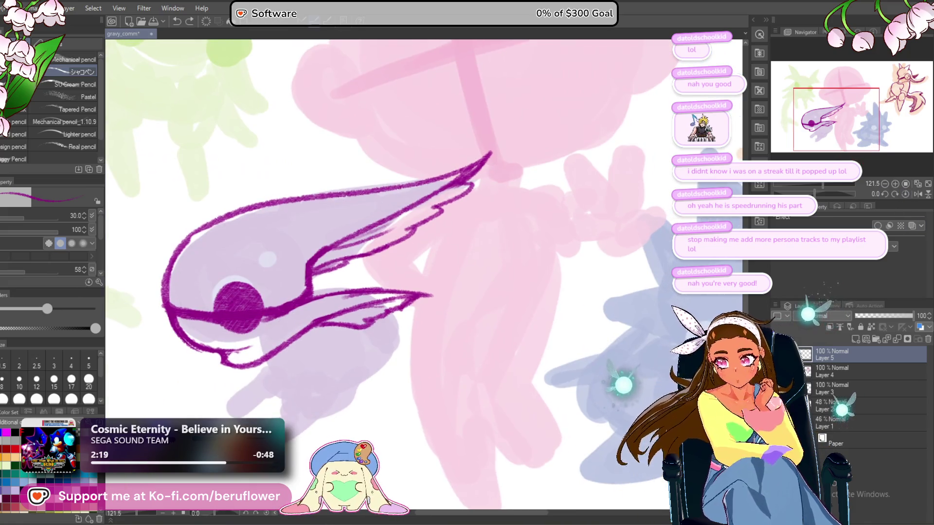
# Lasso-select the upper wing and start transforming it.
pyautogui.press('m')
pyautogui.moveTo(423, 262); pyautogui.dragTo(451, 275)
pyautogui.moveTo(346, 291)
pyautogui.mouseDown()
pyautogui.moveTo(338, 268)
pyautogui.moveTo(389, 138)
pyautogui.moveTo(486, 262)
pyautogui.moveTo(341, 297)
pyautogui.mouseUp()
pyautogui.moveTo(626, 212)
pyautogui.mouseDown()
pyautogui.moveTo(495, 241)
pyautogui.moveTo(544, 206)
pyautogui.mouseUp()
pyautogui.hotkey('ctrl', 't')
pyautogui.scroll(-2, 470, 253)
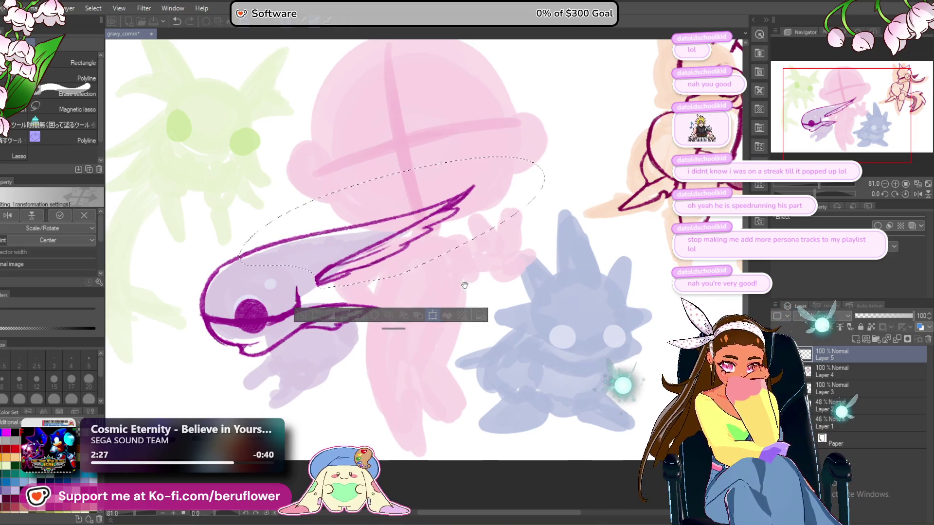
# Tilt the fish creature's upper wing slightly counter-clockwise and commit the transform.
pyautogui.moveTo(488, 255)
pyautogui.mouseDown()
pyautogui.moveTo(485, 239)
pyautogui.moveTo(502, 234)
pyautogui.mouseUp()
pyautogui.press('Return')
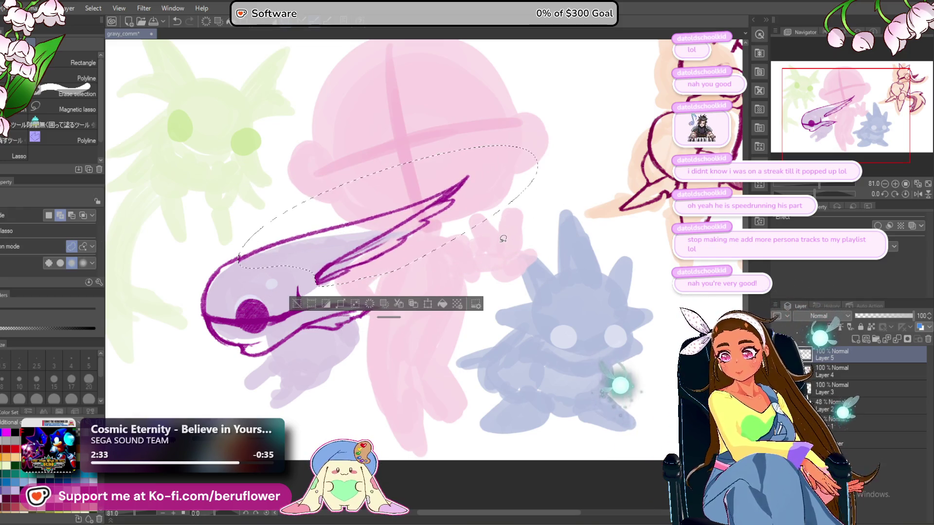
pyautogui.press('p')
pyautogui.scroll(3, 284, 230)
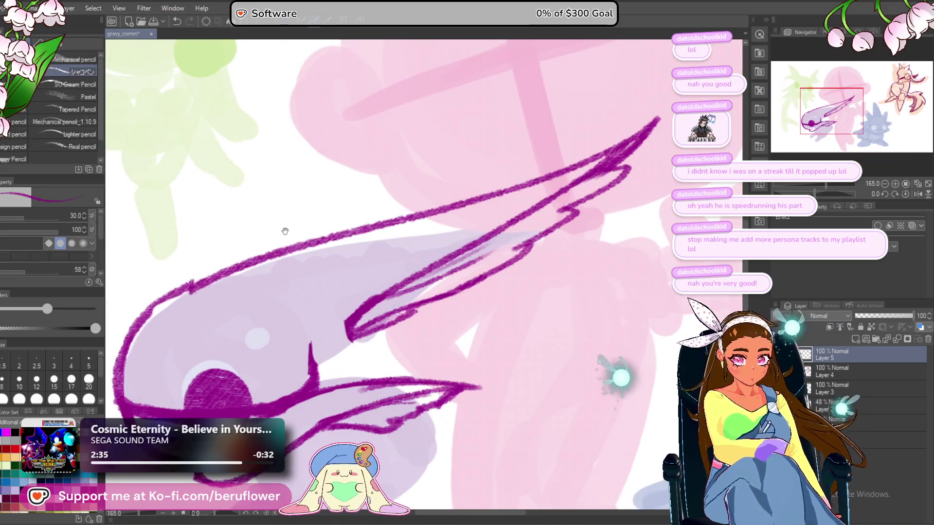
# Retrace and thicken the upper wing's lower line and tip strokes, undoing two bad strokes.
pyautogui.moveTo(396, 272); pyautogui.dragTo(365, 315)
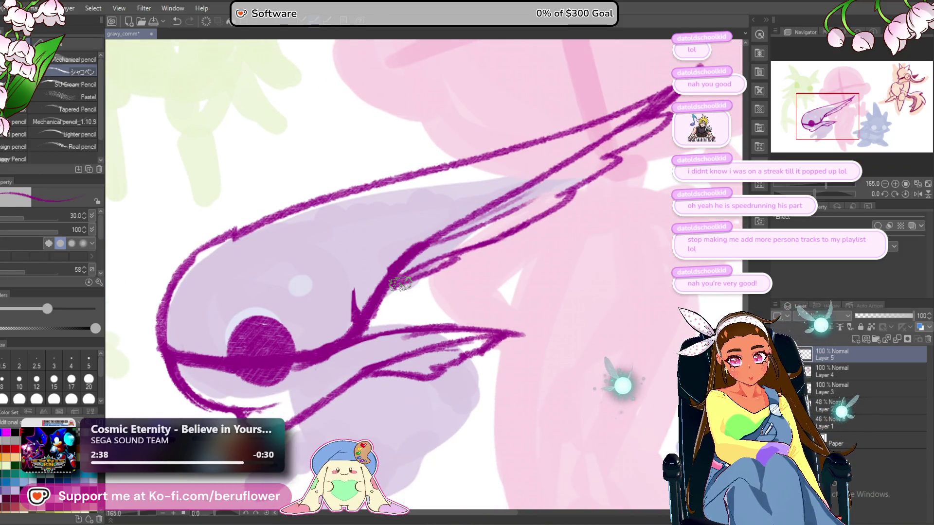
pyautogui.moveTo(453, 260)
pyautogui.mouseDown()
pyautogui.moveTo(465, 245)
pyautogui.moveTo(414, 248)
pyautogui.moveTo(402, 228)
pyautogui.moveTo(471, 224)
pyautogui.mouseUp()
pyautogui.hotkey('ctrl', 'z')
pyautogui.moveTo(365, 272)
pyautogui.mouseDown()
pyautogui.moveTo(475, 223)
pyautogui.moveTo(364, 275)
pyautogui.mouseUp()
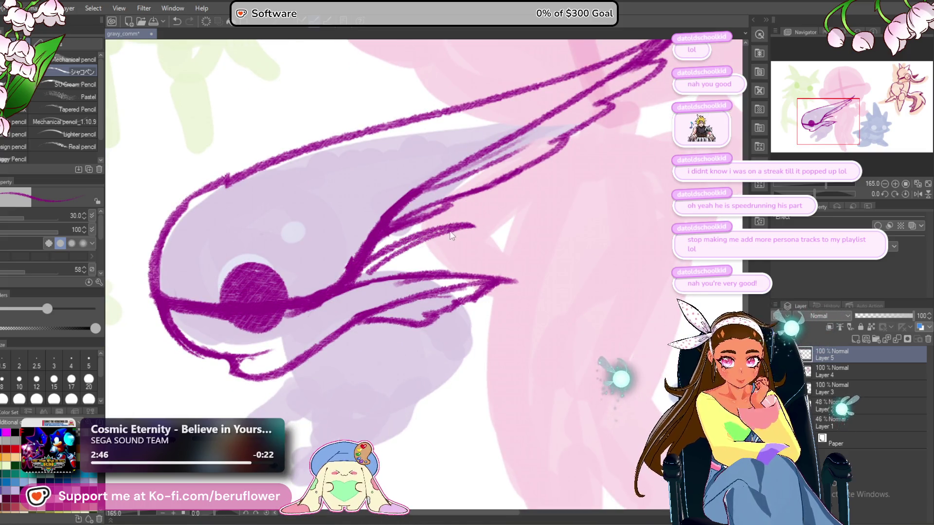
pyautogui.hotkey('ctrl', 'z')
pyautogui.moveTo(450, 232); pyautogui.dragTo(395, 263)
pyautogui.moveTo(438, 238)
pyautogui.mouseDown()
pyautogui.moveTo(470, 227)
pyautogui.moveTo(384, 287)
pyautogui.mouseUp()
# Zoom and pan around the fish creature to inspect the redrawn wing.
pyautogui.scroll(-3, 381, 288)
pyautogui.scroll(-2, 382, 288)
pyautogui.scroll(1, 465, 377)
pyautogui.scroll(-1, 433, 377)
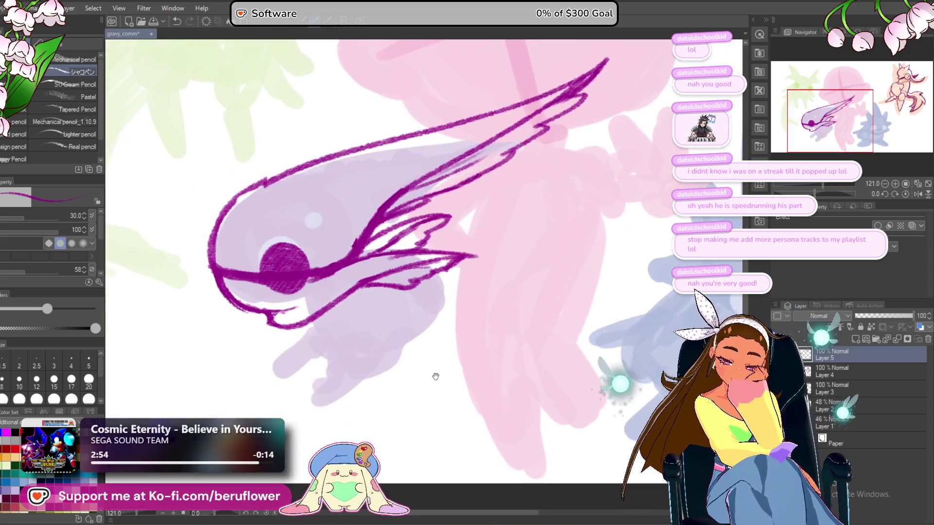
pyautogui.scroll(-3, 433, 377)
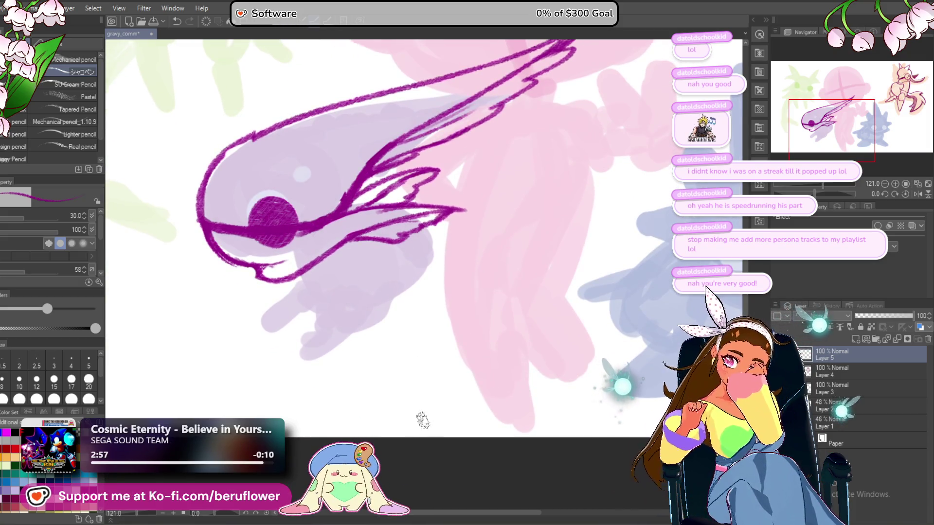
pyautogui.scroll(5, 429, 218)
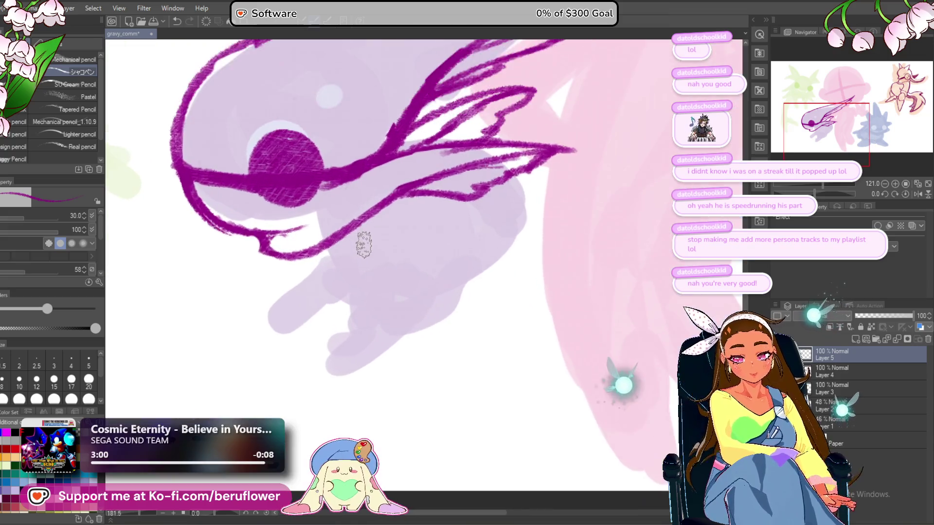
pyautogui.moveTo(394, 299); pyautogui.dragTo(441, 316)
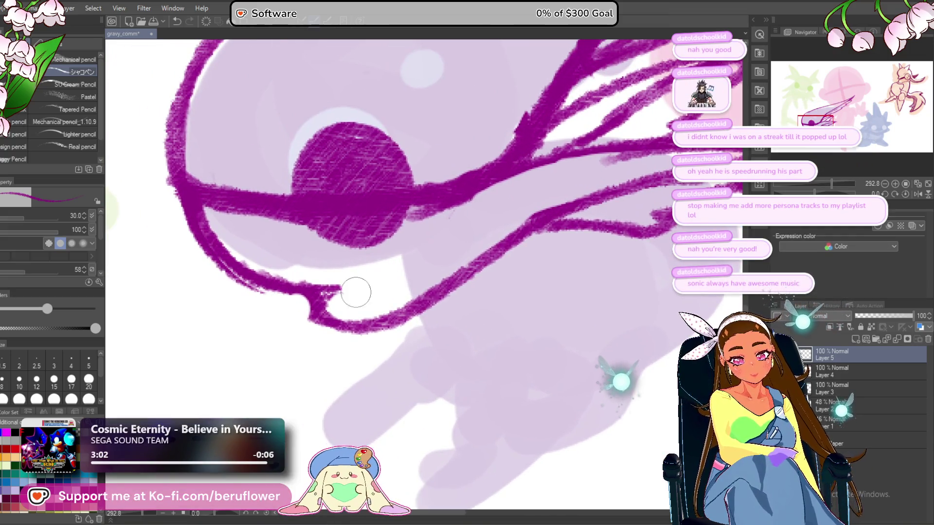
pyautogui.scroll(-5, 349, 281)
pyautogui.scroll(2, 349, 281)
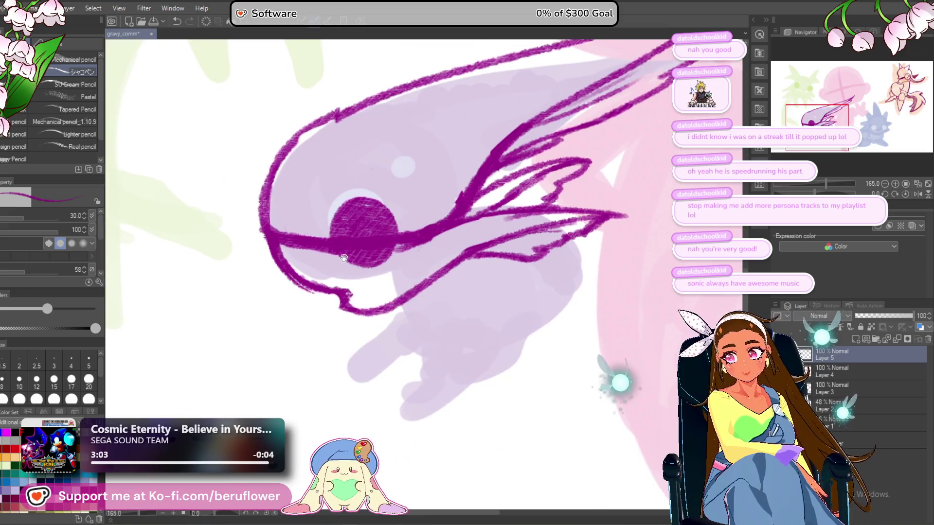
pyautogui.moveTo(446, 262)
pyautogui.mouseDown()
pyautogui.moveTo(412, 273)
pyautogui.moveTo(416, 219)
pyautogui.mouseUp()
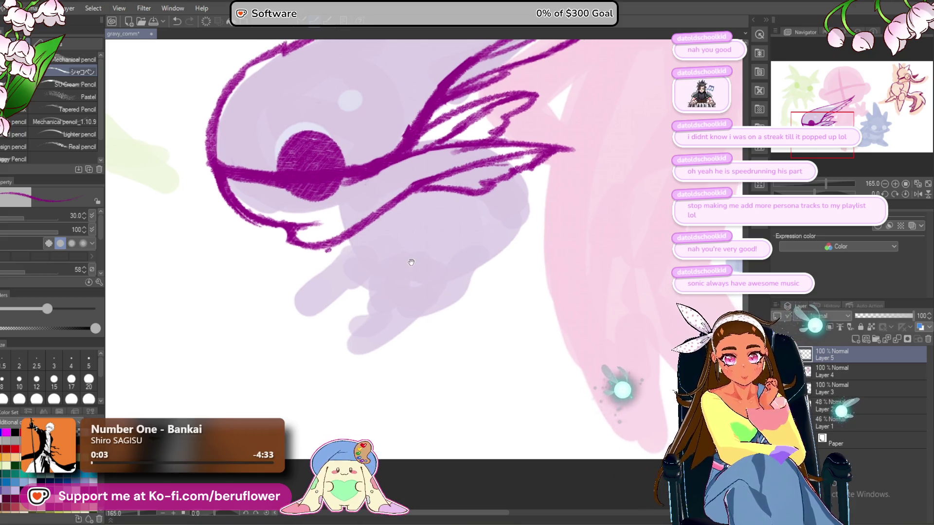
# Undo two trial lower-wing strokes and push the wing strokes right with Liquify.
pyautogui.moveTo(326, 238)
pyautogui.mouseDown()
pyautogui.moveTo(378, 296)
pyautogui.moveTo(352, 267)
pyautogui.moveTo(372, 302)
pyautogui.moveTo(404, 307)
pyautogui.moveTo(326, 333)
pyautogui.mouseUp()
pyautogui.hotkey('ctrl', 'z')
pyautogui.hotkey('ctrl', 'z')
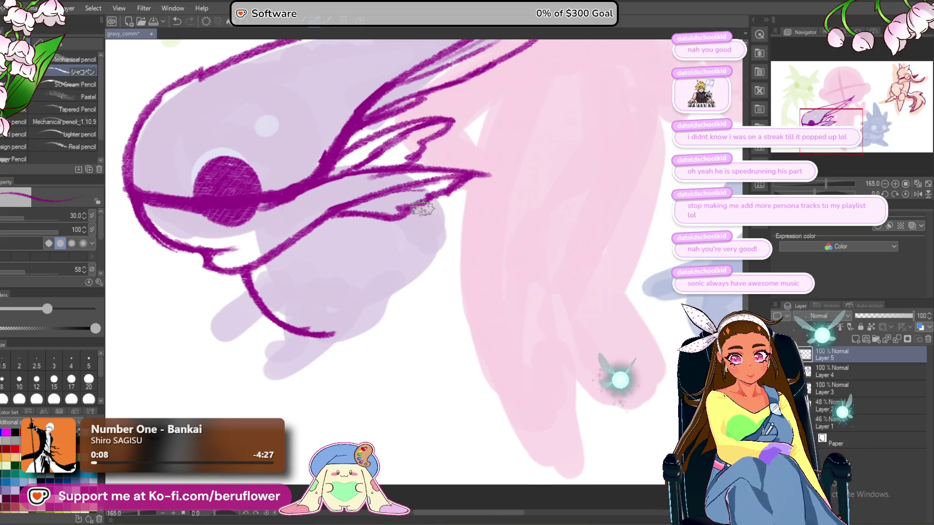
pyautogui.moveTo(371, 212); pyautogui.dragTo(417, 192)
pyautogui.hotkey('ctrl', 'z')
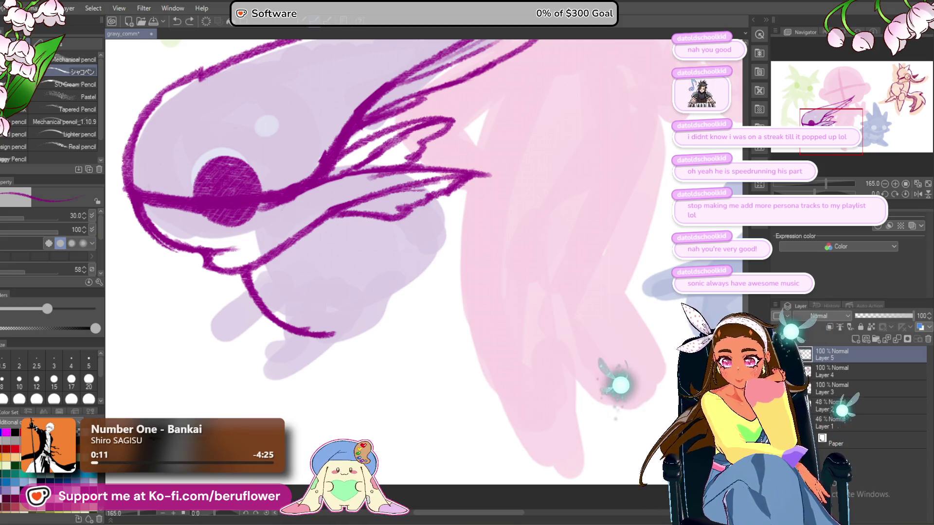
pyautogui.press('j')
pyautogui.moveTo(486, 244); pyautogui.dragTo(475, 277)
pyautogui.moveTo(427, 225)
pyautogui.mouseDown()
pyautogui.moveTo(511, 228)
pyautogui.moveTo(538, 209)
pyautogui.moveTo(565, 209)
pyautogui.moveTo(567, 225)
pyautogui.moveTo(588, 232)
pyautogui.mouseUp()
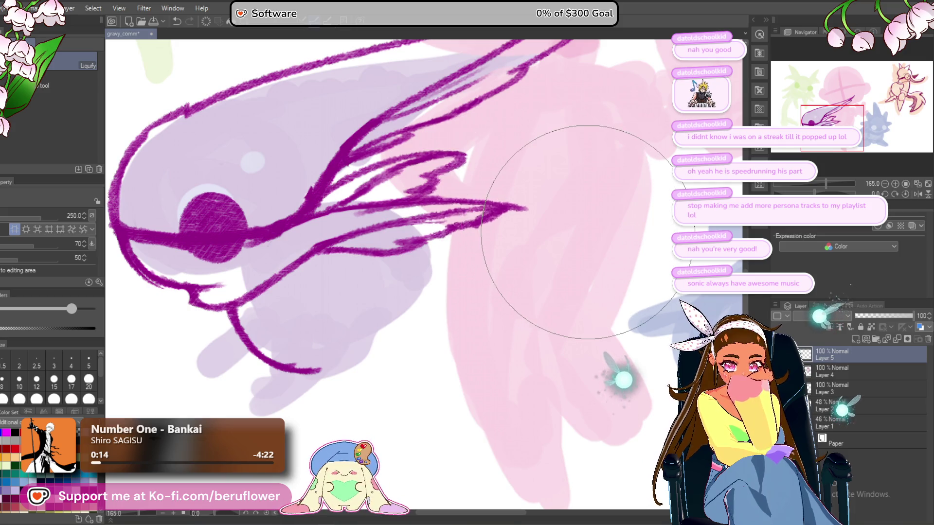
pyautogui.scroll(-1, 516, 282)
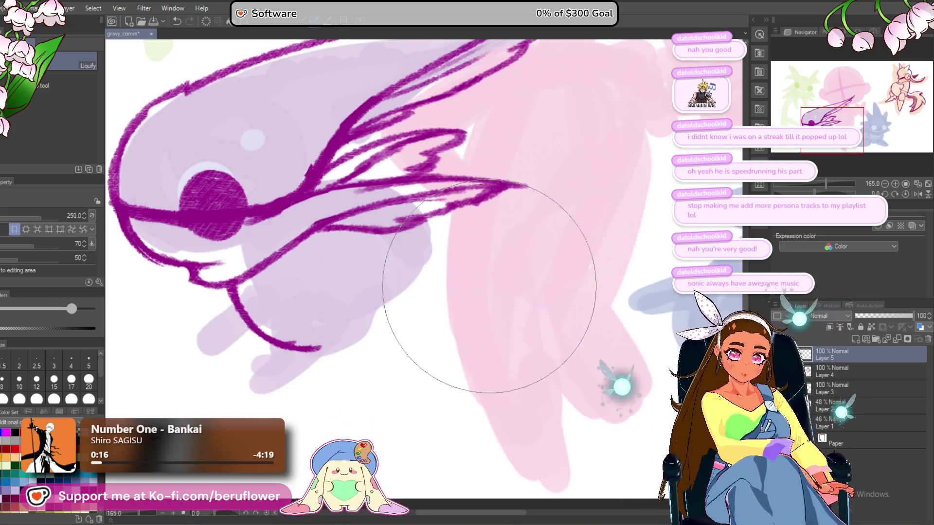
# With the pencil, darken the lower wing stroke and draw the wing edge down-left from the tip.
pyautogui.press('p')
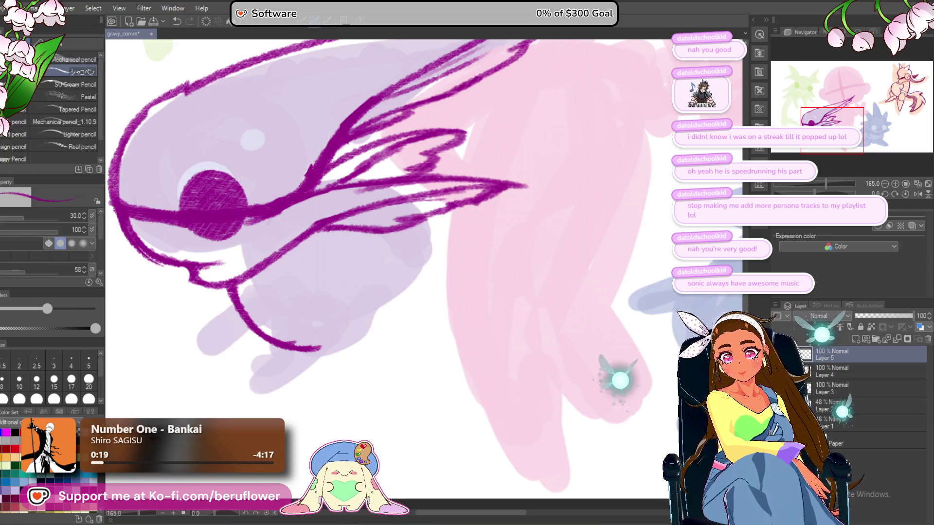
pyautogui.moveTo(444, 237); pyautogui.dragTo(461, 239)
pyautogui.moveTo(341, 224)
pyautogui.mouseDown()
pyautogui.moveTo(408, 222)
pyautogui.moveTo(440, 207)
pyautogui.mouseUp()
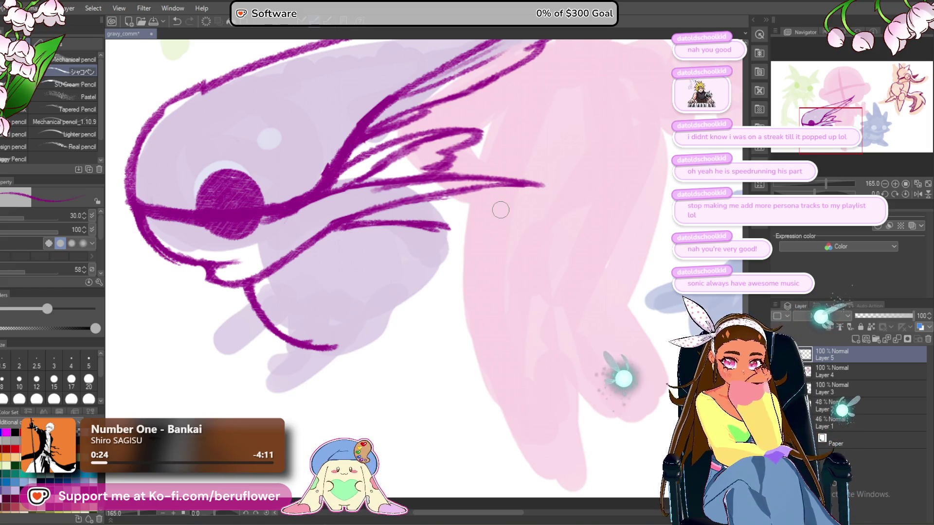
pyautogui.moveTo(525, 188)
pyautogui.mouseDown()
pyautogui.moveTo(461, 212)
pyautogui.moveTo(407, 209)
pyautogui.moveTo(420, 246)
pyautogui.moveTo(415, 258)
pyautogui.mouseUp()
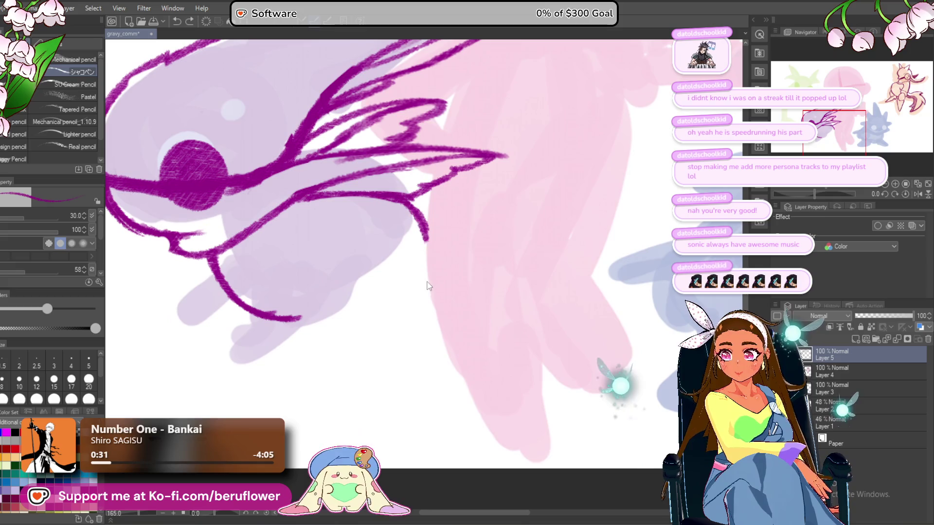
pyautogui.moveTo(420, 221); pyautogui.dragTo(419, 265)
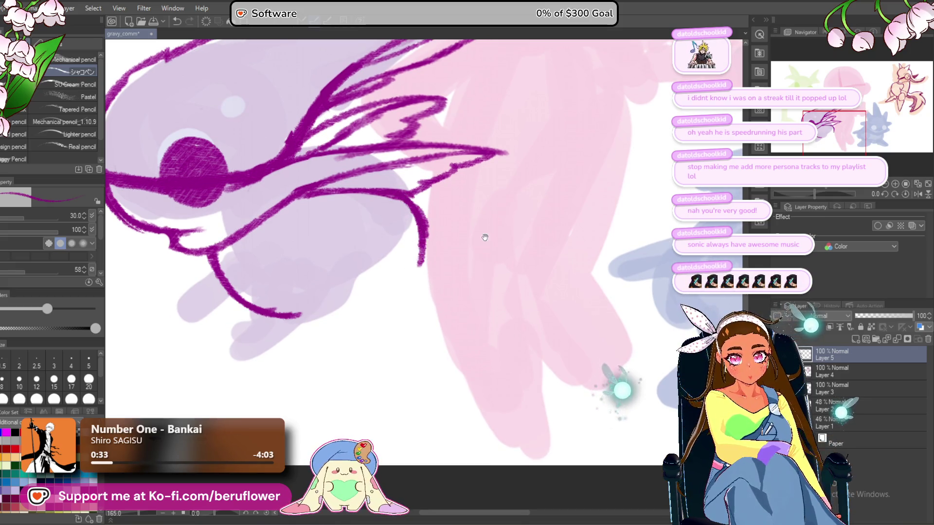
# Rotate the canvas and draw a rounded magenta curve under the fish's head.
pyautogui.moveTo(821, 195); pyautogui.dragTo(837, 195)
pyautogui.moveTo(335, 143)
pyautogui.mouseDown()
pyautogui.moveTo(328, 192)
pyautogui.moveTo(396, 296)
pyautogui.moveTo(452, 304)
pyautogui.mouseUp()
pyautogui.moveTo(443, 270); pyautogui.dragTo(456, 292)
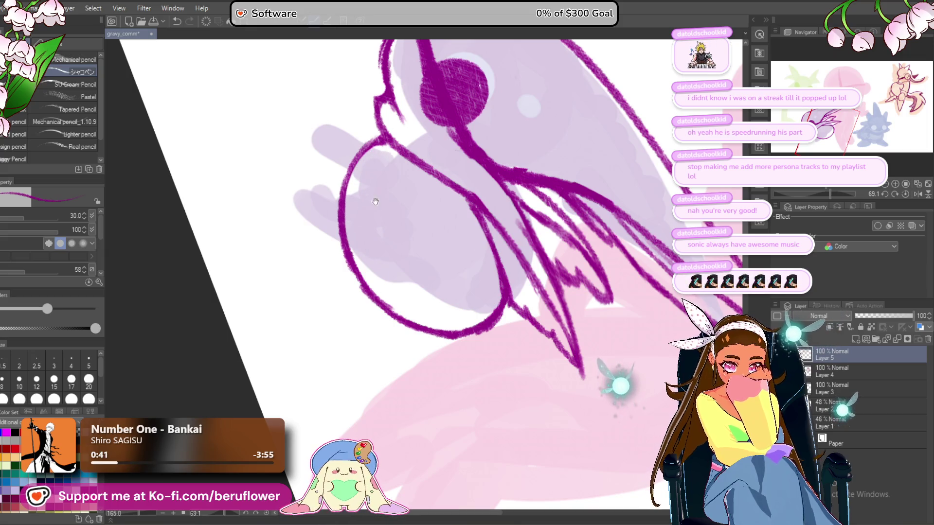
# Reset the canvas rotation and try strokes inside the round outline, undoing them.
pyautogui.hotkey('ctrl', '@')
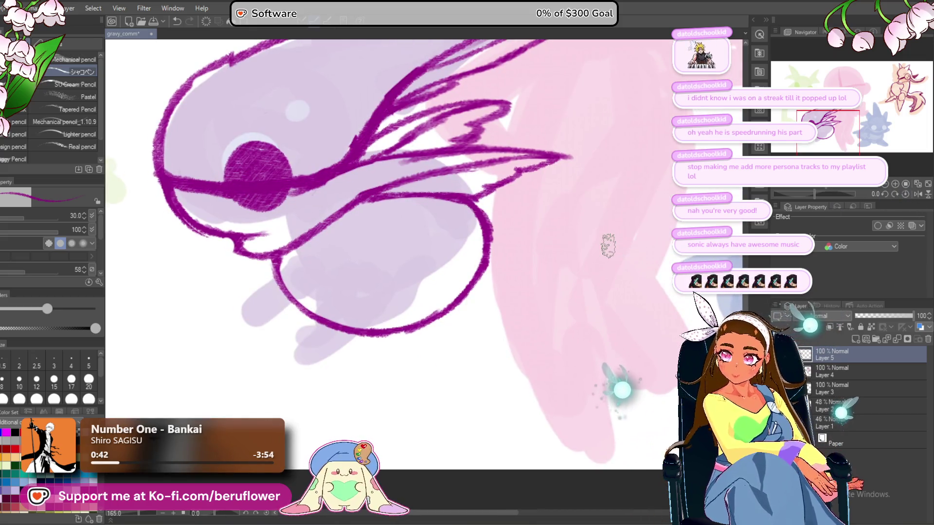
pyautogui.moveTo(608, 245); pyautogui.dragTo(614, 198)
pyautogui.moveTo(443, 227); pyautogui.dragTo(350, 302)
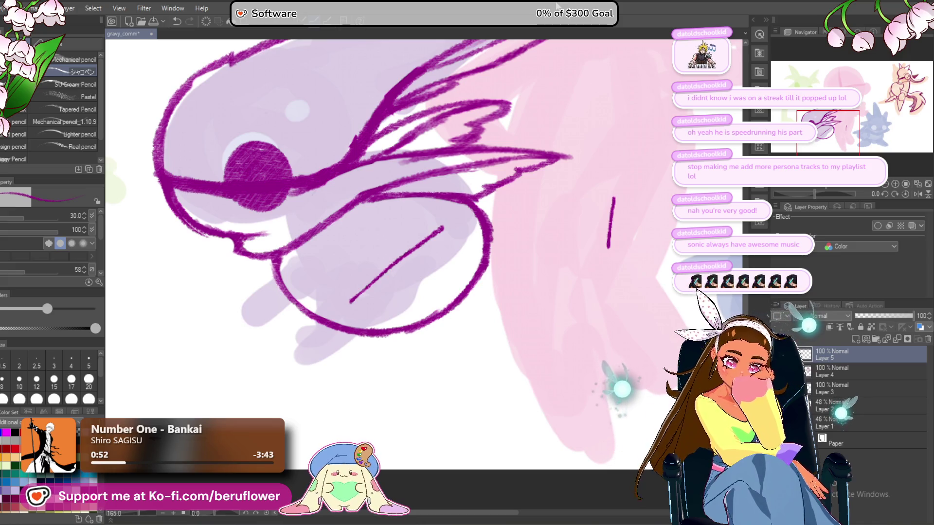
pyautogui.hotkey('ctrl', 'z')
pyautogui.hotkey('ctrl', 'y')
pyautogui.hotkey('ctrl', 'z')
pyautogui.hotkey('ctrl', 'z')
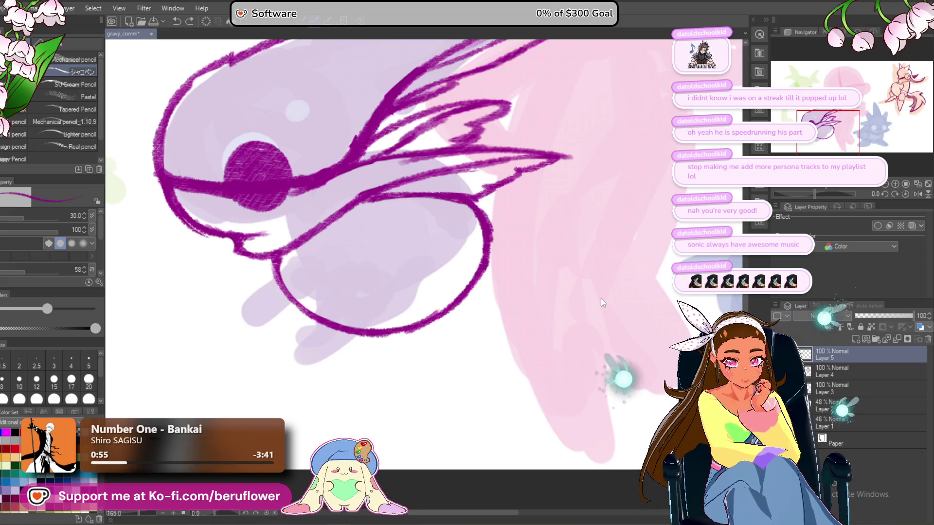
pyautogui.moveTo(353, 310)
pyautogui.mouseDown()
pyautogui.moveTo(382, 274)
pyautogui.moveTo(485, 283)
pyautogui.mouseUp()
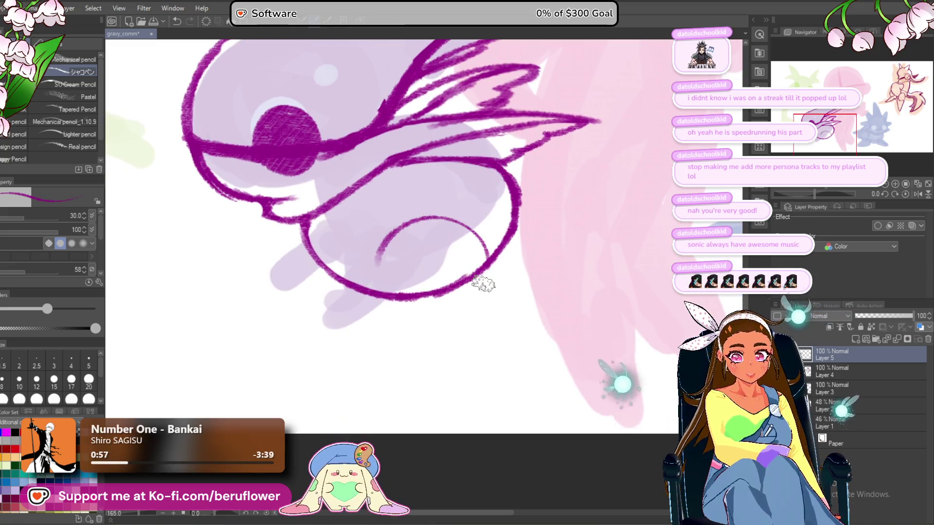
pyautogui.hotkey('ctrl', 'z')
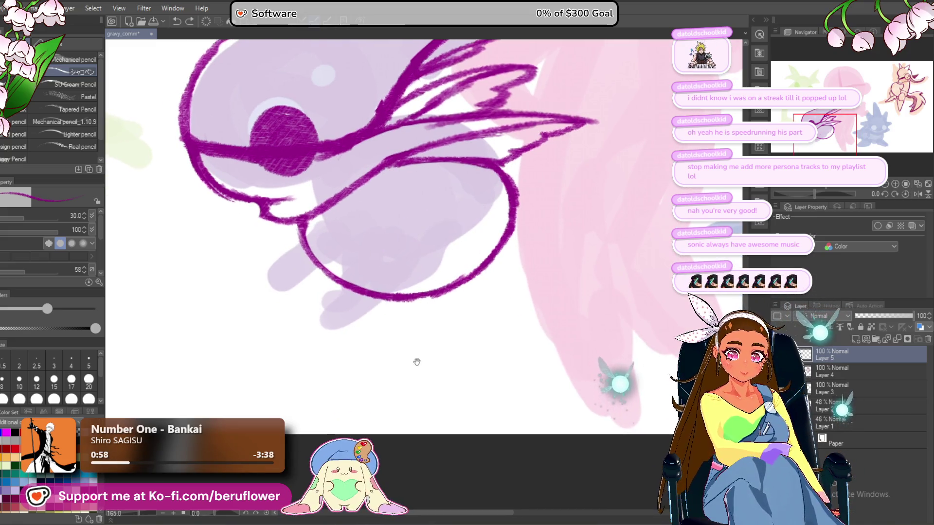
# Draw a fin outward from the circle edge and redraw the inner curve longer and thicker.
pyautogui.moveTo(562, 222); pyautogui.dragTo(500, 246)
pyautogui.moveTo(469, 208); pyautogui.dragTo(542, 203)
pyautogui.hotkey('ctrl', 'z')
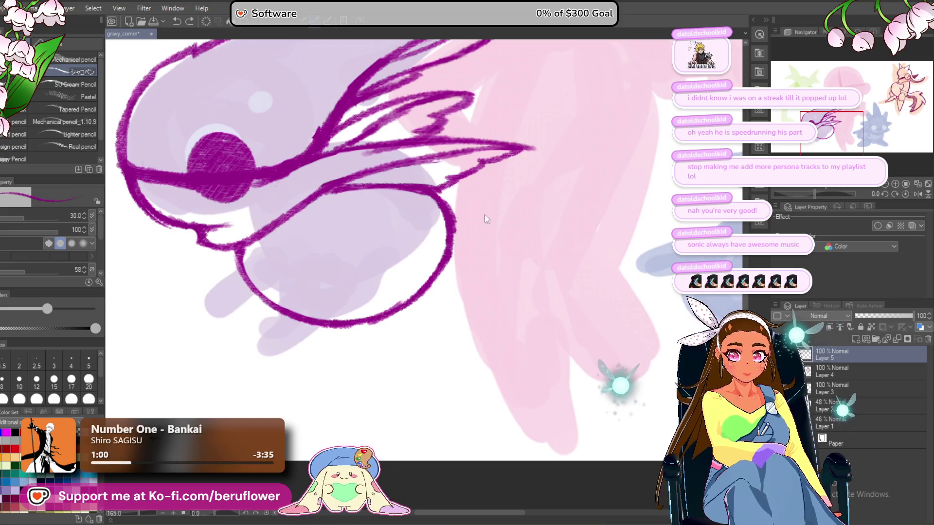
pyautogui.moveTo(457, 221)
pyautogui.mouseDown()
pyautogui.moveTo(533, 209)
pyautogui.moveTo(474, 256)
pyautogui.mouseUp()
pyautogui.moveTo(508, 226); pyautogui.dragTo(433, 282)
pyautogui.moveTo(357, 328)
pyautogui.mouseDown()
pyautogui.moveTo(399, 307)
pyautogui.moveTo(396, 314)
pyautogui.moveTo(428, 246)
pyautogui.moveTo(350, 298)
pyautogui.mouseUp()
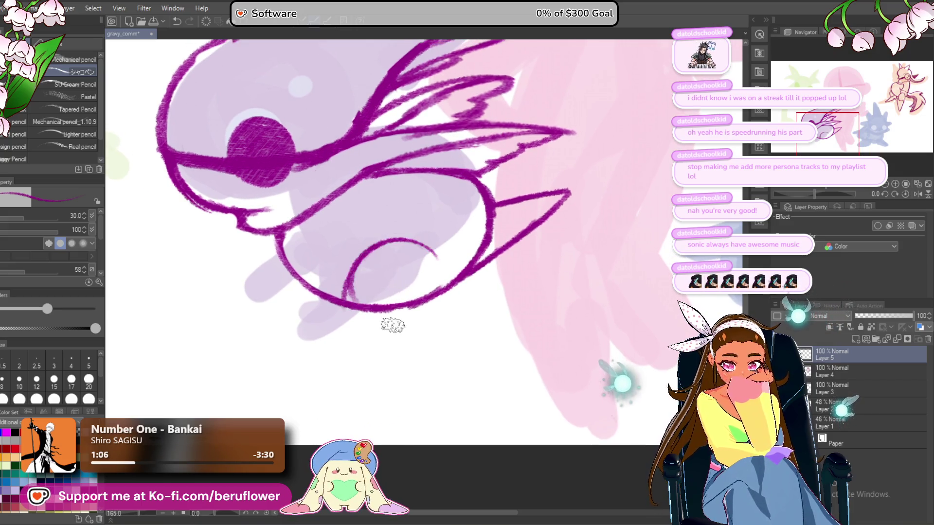
pyautogui.hotkey('ctrl', 'z')
pyautogui.hotkey('ctrl', 'z')
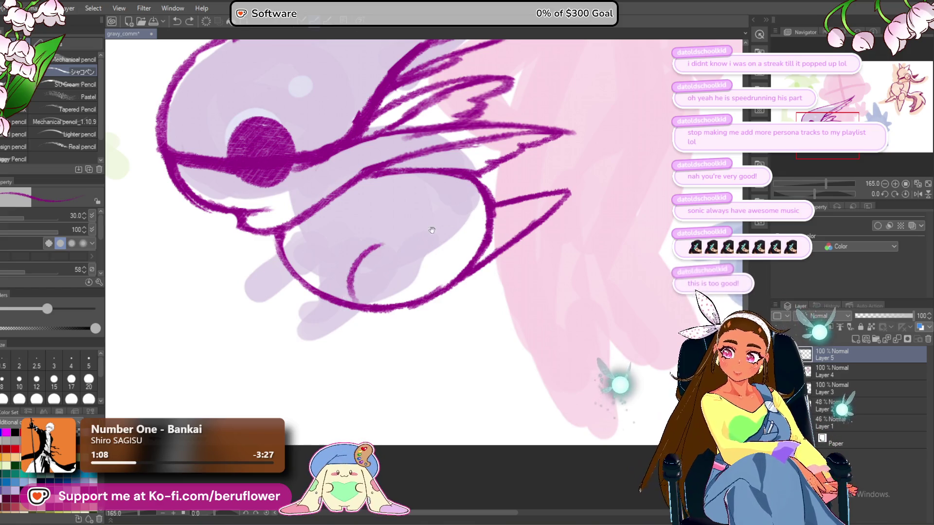
pyautogui.moveTo(346, 302)
pyautogui.mouseDown()
pyautogui.moveTo(349, 267)
pyautogui.moveTo(367, 246)
pyautogui.moveTo(359, 305)
pyautogui.mouseUp()
pyautogui.moveTo(453, 268)
pyautogui.mouseDown()
pyautogui.moveTo(441, 262)
pyautogui.moveTo(423, 282)
pyautogui.moveTo(429, 298)
pyautogui.mouseUp()
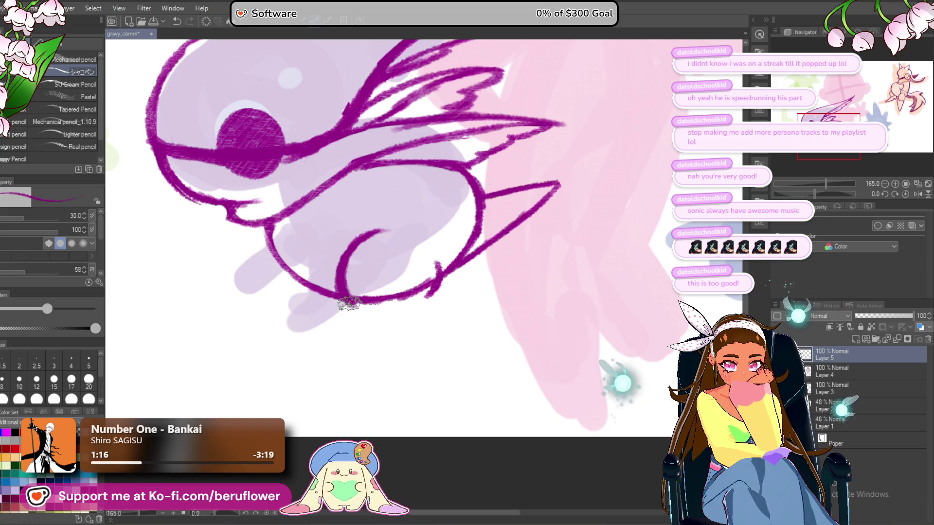
# Redraw the body's lower-left outline and smooth the bottom of the loop.
pyautogui.moveTo(266, 227); pyautogui.dragTo(326, 306)
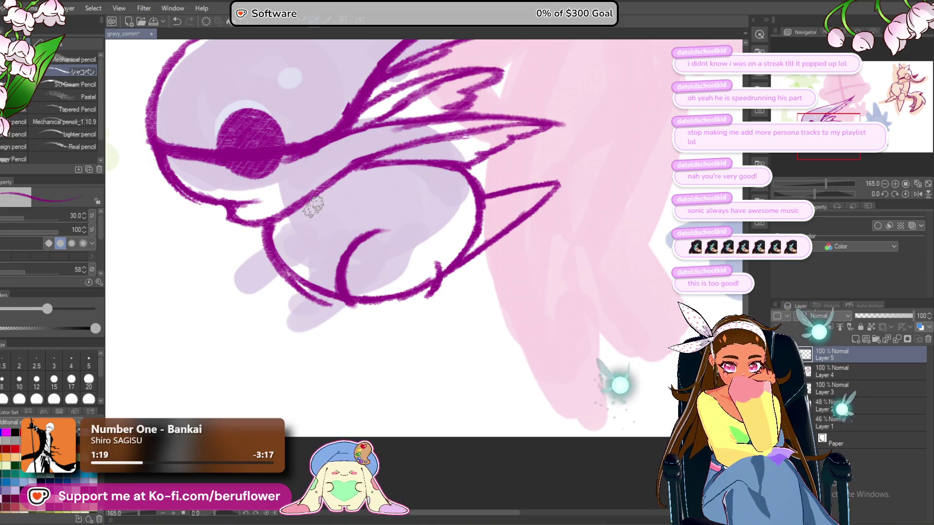
pyautogui.hotkey('ctrl', 'z')
pyautogui.hotkey('ctrl', 'z')
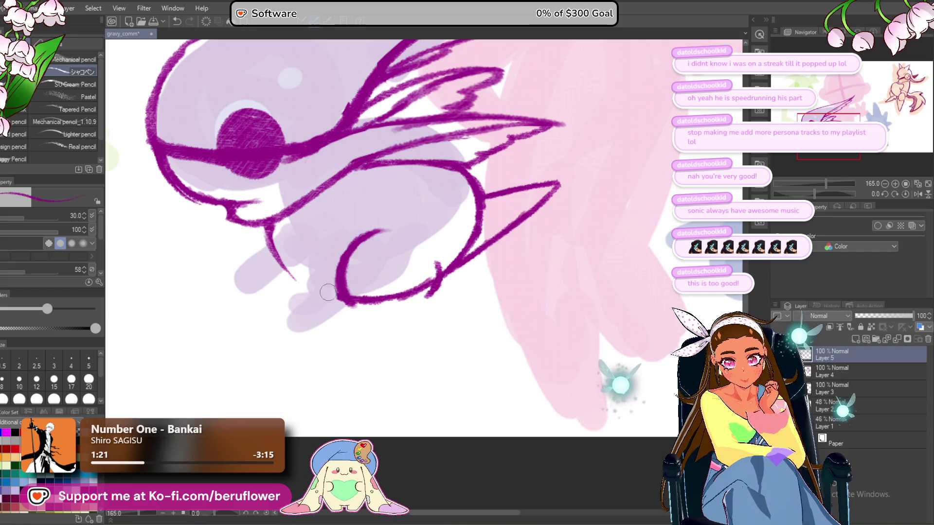
pyautogui.moveTo(265, 225)
pyautogui.mouseDown()
pyautogui.moveTo(285, 265)
pyautogui.moveTo(322, 300)
pyautogui.moveTo(394, 288)
pyautogui.moveTo(384, 302)
pyautogui.moveTo(380, 292)
pyautogui.mouseUp()
pyautogui.scroll(-1, 426, 252)
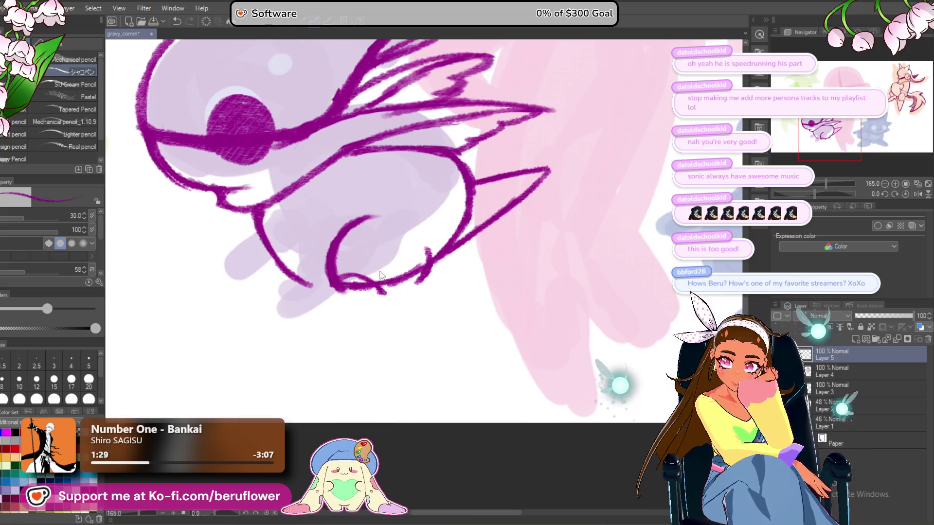
pyautogui.moveTo(331, 280)
pyautogui.mouseDown()
pyautogui.moveTo(384, 298)
pyautogui.moveTo(305, 309)
pyautogui.moveTo(272, 366)
pyautogui.moveTo(384, 298)
pyautogui.moveTo(351, 320)
pyautogui.moveTo(386, 293)
pyautogui.moveTo(395, 237)
pyautogui.mouseUp()
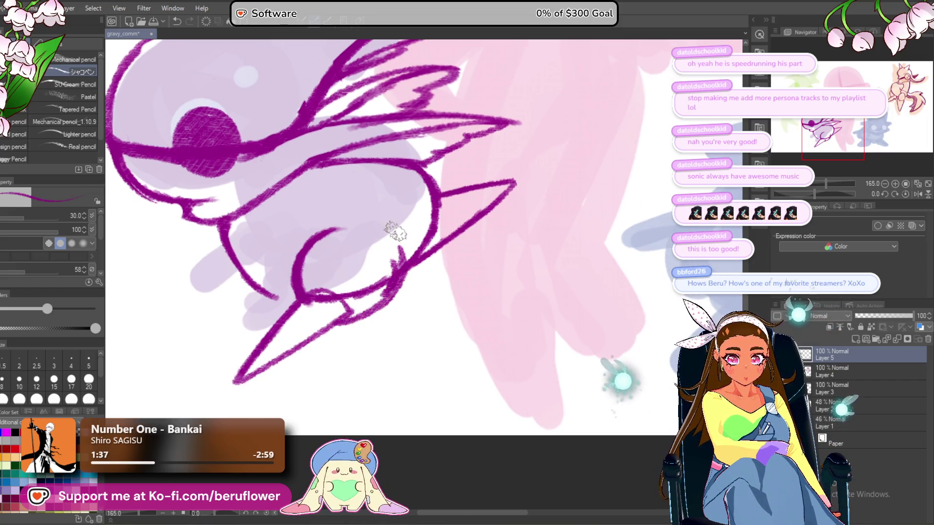
# Undo stray strokes, frame the lower body, and retry the lower outline strokes.
pyautogui.hotkey('ctrl', 'z')
pyautogui.hotkey('ctrl', 'z')
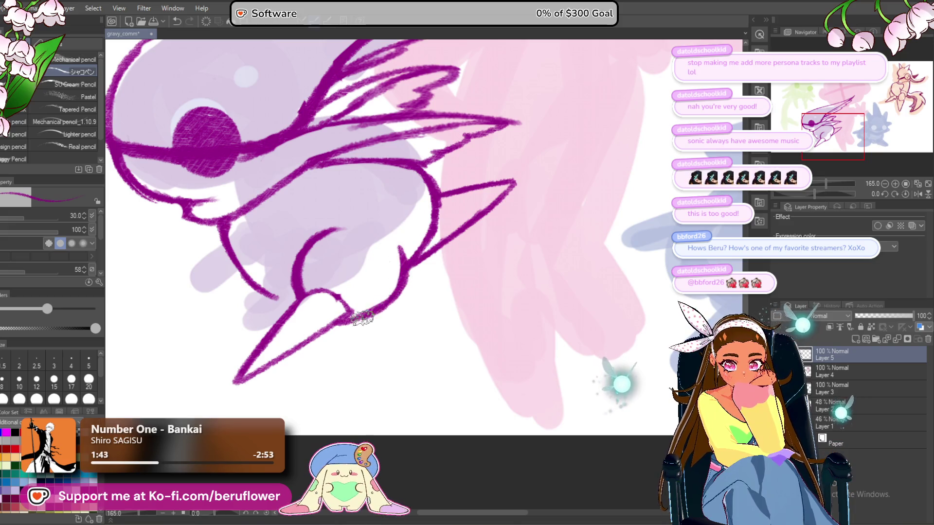
pyautogui.moveTo(287, 325)
pyautogui.mouseDown()
pyautogui.moveTo(314, 339)
pyautogui.moveTo(335, 329)
pyautogui.moveTo(308, 341)
pyautogui.mouseUp()
pyautogui.moveTo(315, 278); pyautogui.dragTo(384, 246)
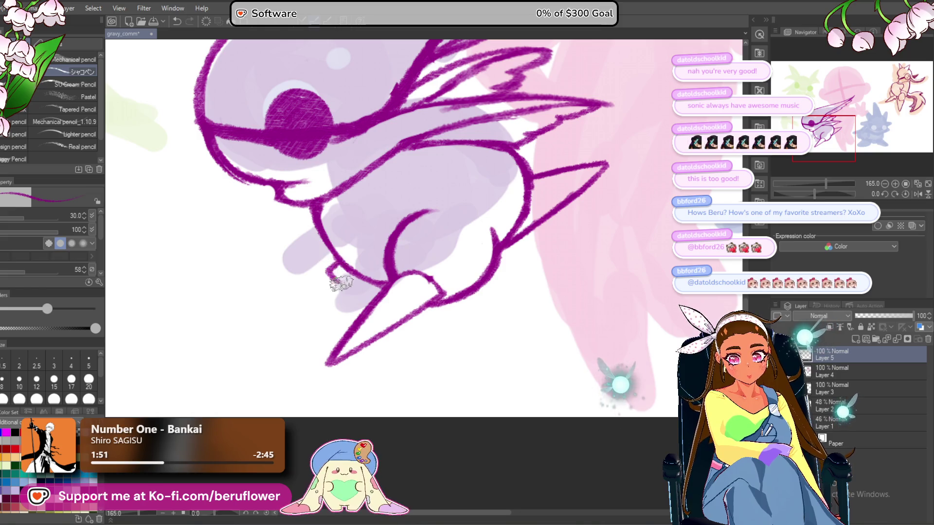
pyautogui.moveTo(378, 286)
pyautogui.mouseDown()
pyautogui.moveTo(356, 291)
pyautogui.moveTo(331, 272)
pyautogui.mouseUp()
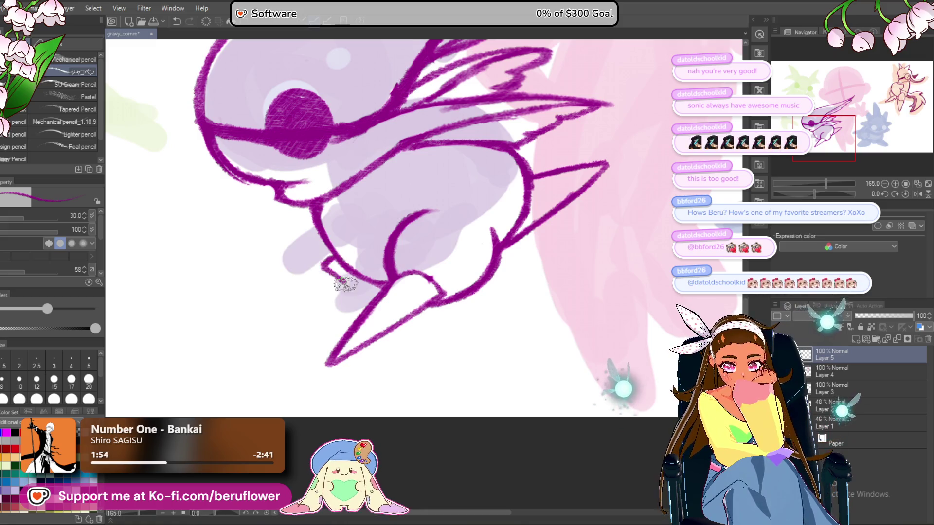
pyautogui.moveTo(322, 262)
pyautogui.mouseDown()
pyautogui.moveTo(355, 293)
pyautogui.moveTo(379, 270)
pyautogui.mouseUp()
pyautogui.hotkey('ctrl', 'z')
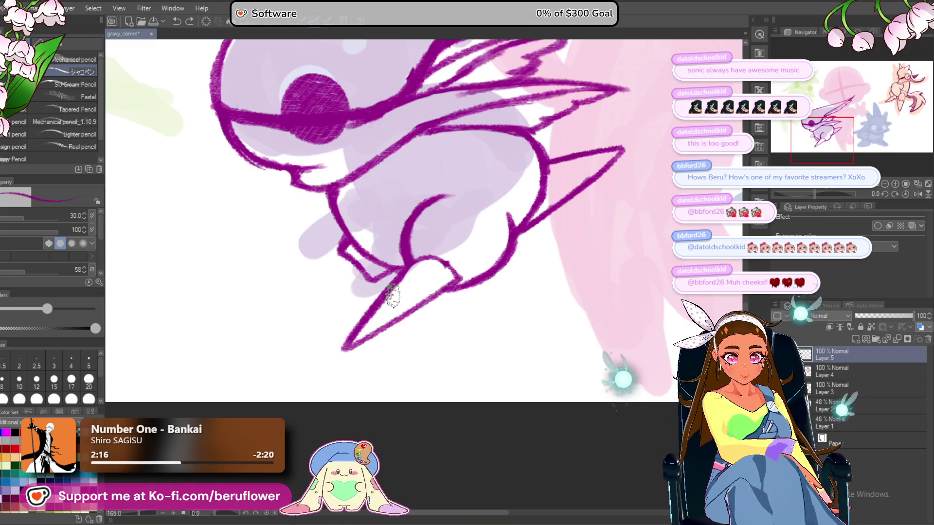
# Pencil the second leg line and inner toe, then zoom out to check the whole creature.
pyautogui.moveTo(357, 294); pyautogui.dragTo(384, 292)
pyautogui.moveTo(365, 241); pyautogui.dragTo(308, 322)
pyautogui.moveTo(404, 264)
pyautogui.mouseDown()
pyautogui.moveTo(327, 320)
pyautogui.moveTo(384, 273)
pyautogui.moveTo(346, 279)
pyautogui.moveTo(314, 331)
pyautogui.mouseUp()
pyautogui.moveTo(365, 281); pyautogui.dragTo(324, 304)
pyautogui.scroll(-3, 369, 279)
pyautogui.scroll(2, 368, 279)
pyautogui.hotkey('ctrl', 'z')
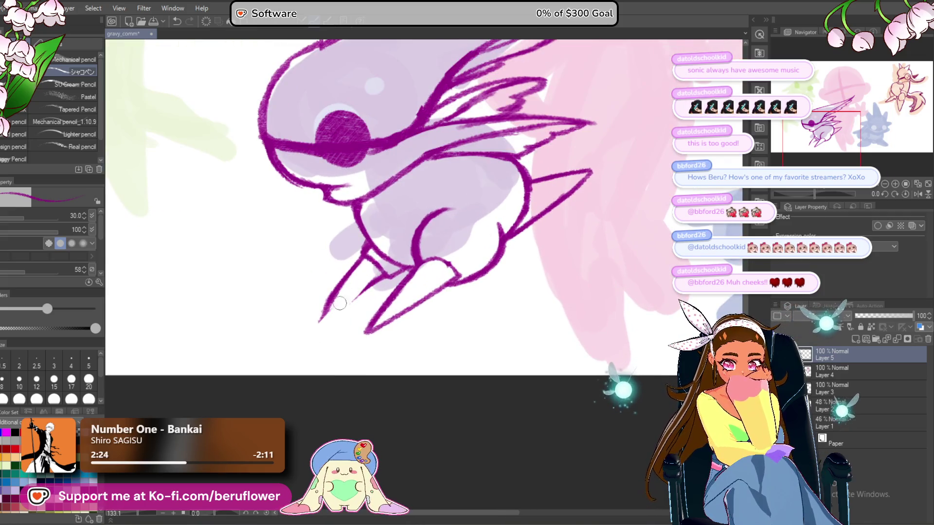
pyautogui.moveTo(365, 258); pyautogui.dragTo(316, 323)
pyautogui.moveTo(387, 271); pyautogui.dragTo(348, 298)
pyautogui.scroll(-3, 347, 298)
pyautogui.moveTo(531, 349)
pyautogui.mouseDown()
pyautogui.moveTo(410, 406)
pyautogui.moveTo(454, 317)
pyautogui.moveTo(353, 271)
pyautogui.mouseUp()
pyautogui.scroll(3, 410, 406)
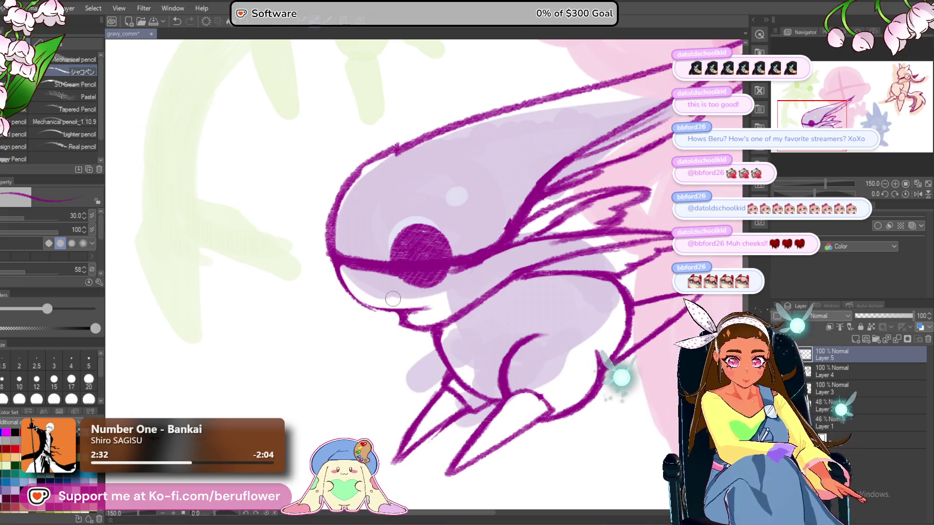
# Zoom in on the eye, tilt the canvas, then reset the rotation to zero.
pyautogui.scroll(2, 355, 276)
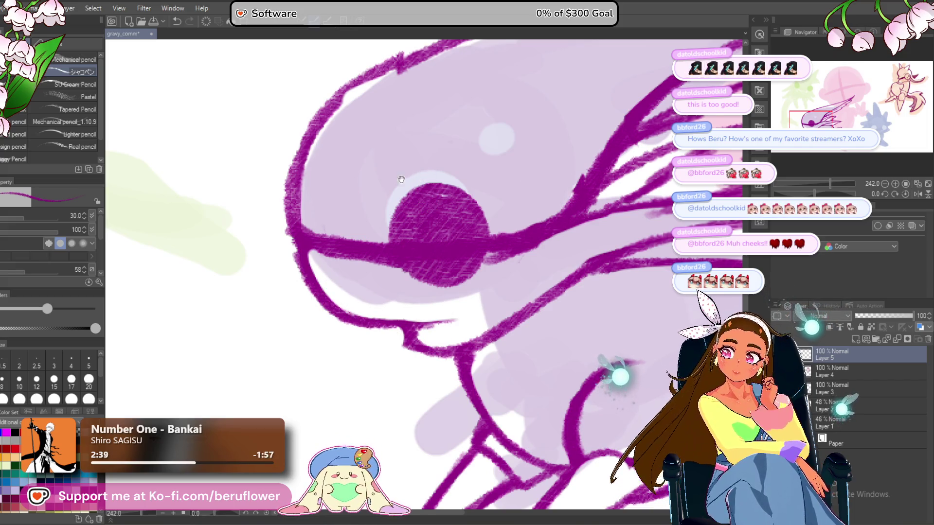
pyautogui.moveTo(428, 304); pyautogui.dragTo(411, 297)
pyautogui.moveTo(424, 351)
pyautogui.mouseDown()
pyautogui.moveTo(398, 330)
pyautogui.moveTo(437, 292)
pyautogui.mouseUp()
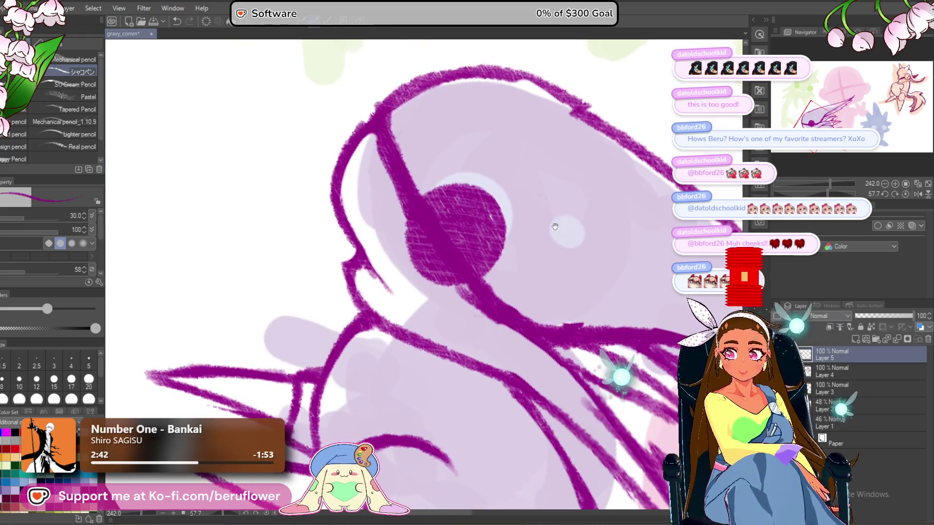
pyautogui.moveTo(408, 157); pyautogui.dragTo(416, 177)
pyautogui.moveTo(410, 209)
pyautogui.mouseDown()
pyautogui.moveTo(416, 215)
pyautogui.moveTo(340, 198)
pyautogui.moveTo(372, 300)
pyautogui.moveTo(351, 244)
pyautogui.moveTo(419, 336)
pyautogui.mouseUp()
pyautogui.moveTo(502, 200); pyautogui.dragTo(511, 236)
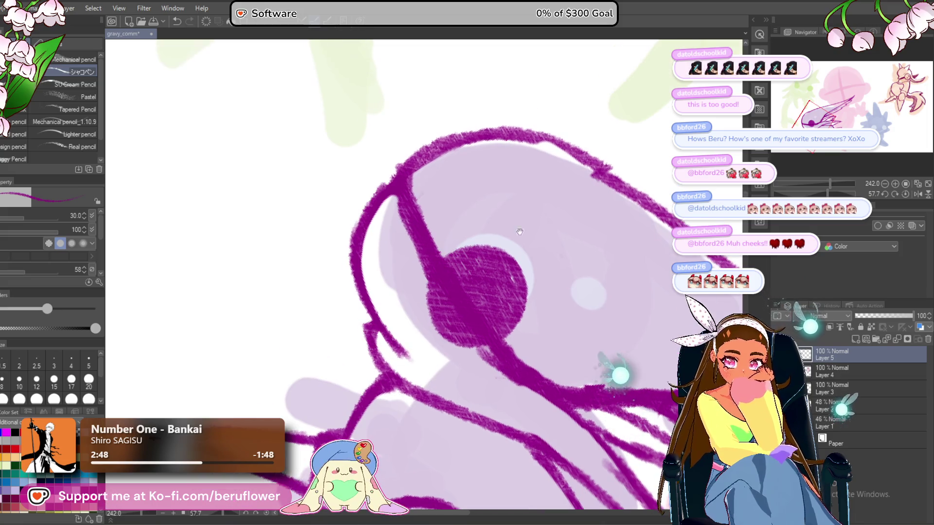
pyautogui.click(904, 194)
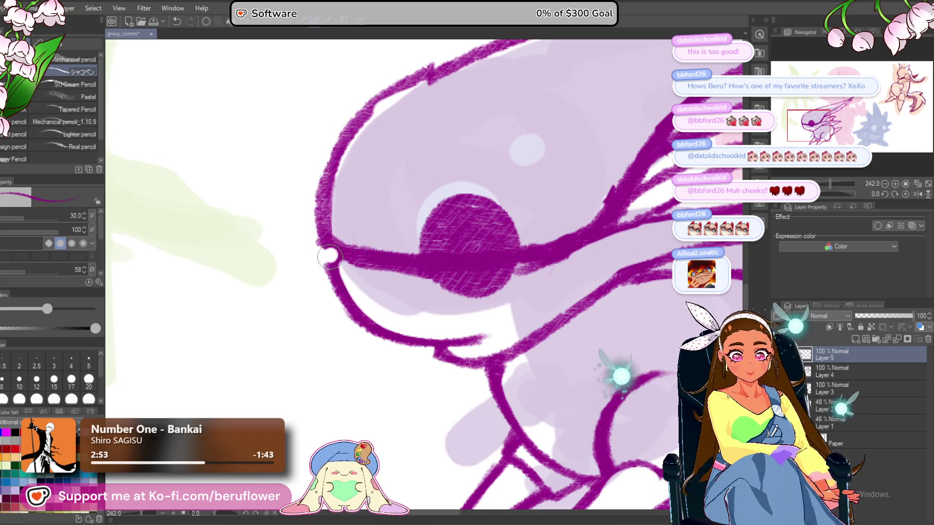
pyautogui.moveTo(421, 163); pyautogui.dragTo(417, 170)
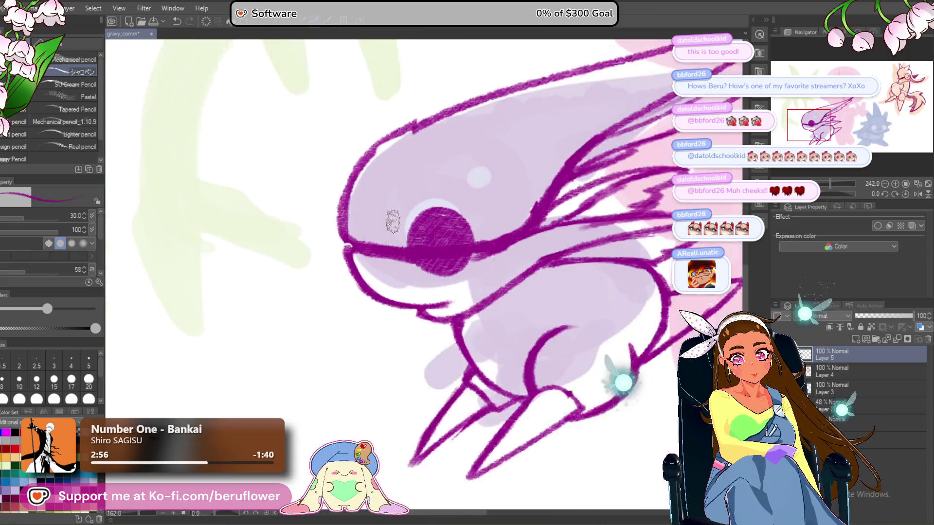
# Center the eye and erase its solid purple fill, cleaning leftover residue.
pyautogui.scroll(-3, 360, 243)
pyautogui.scroll(2, 393, 222)
pyautogui.moveTo(393, 222); pyautogui.dragTo(384, 232)
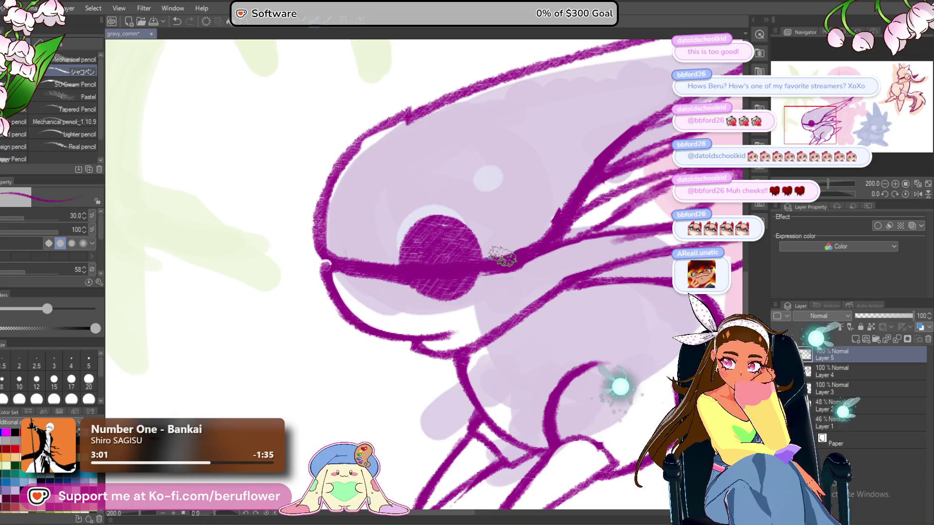
pyautogui.moveTo(496, 258)
pyautogui.mouseDown()
pyautogui.moveTo(438, 243)
pyautogui.moveTo(428, 258)
pyautogui.moveTo(438, 273)
pyautogui.moveTo(450, 248)
pyautogui.moveTo(429, 269)
pyautogui.moveTo(459, 271)
pyautogui.mouseUp()
pyautogui.moveTo(420, 243); pyautogui.dragTo(465, 260)
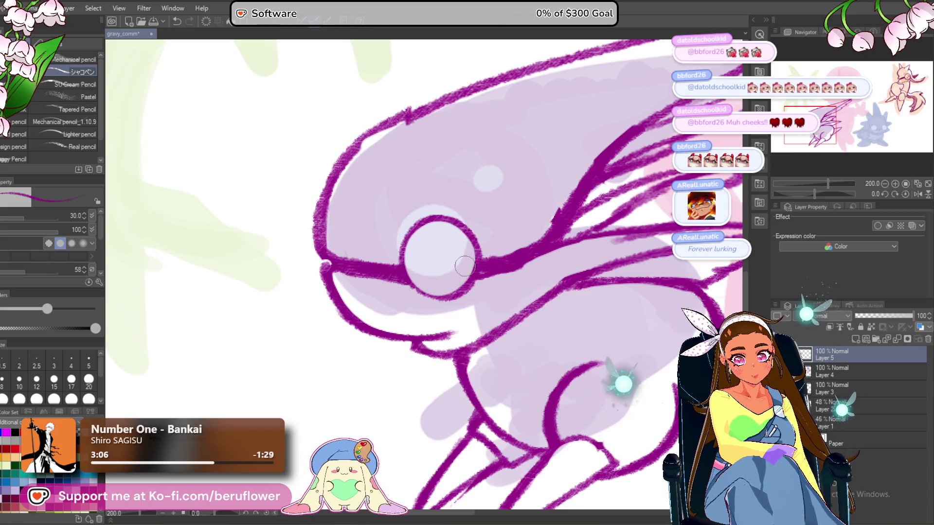
# Zoom and pan the view to settle on the whole purple creature.
pyautogui.scroll(-6, 437, 233)
pyautogui.scroll(3, 496, 389)
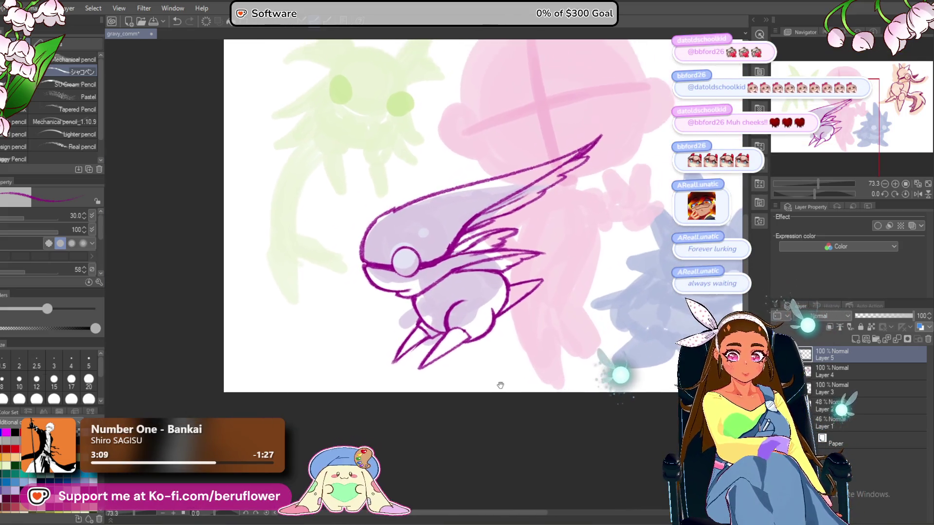
pyautogui.moveTo(497, 390)
pyautogui.mouseDown()
pyautogui.moveTo(488, 388)
pyautogui.moveTo(502, 377)
pyautogui.moveTo(503, 391)
pyautogui.mouseUp()
pyautogui.scroll(3, 435, 344)
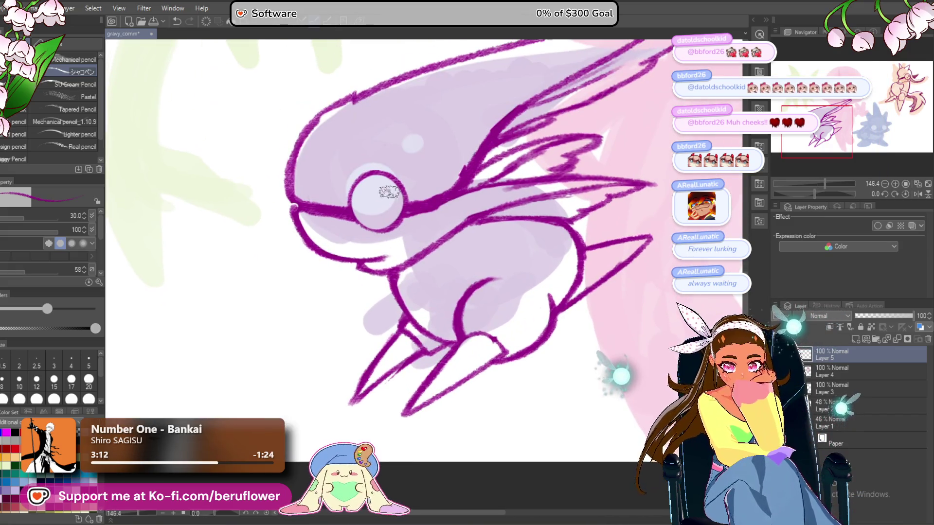
pyautogui.scroll(-5, 378, 219)
pyautogui.scroll(3, 407, 401)
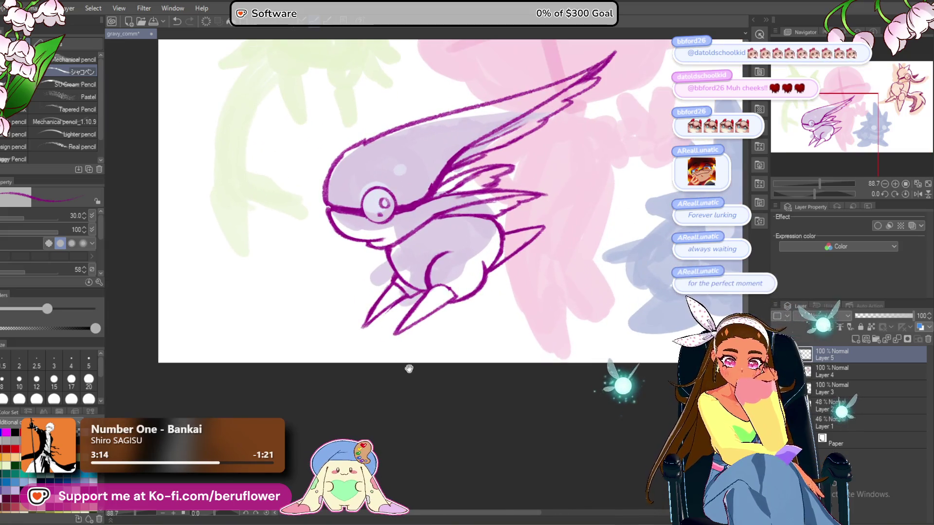
pyautogui.moveTo(406, 402); pyautogui.dragTo(412, 413)
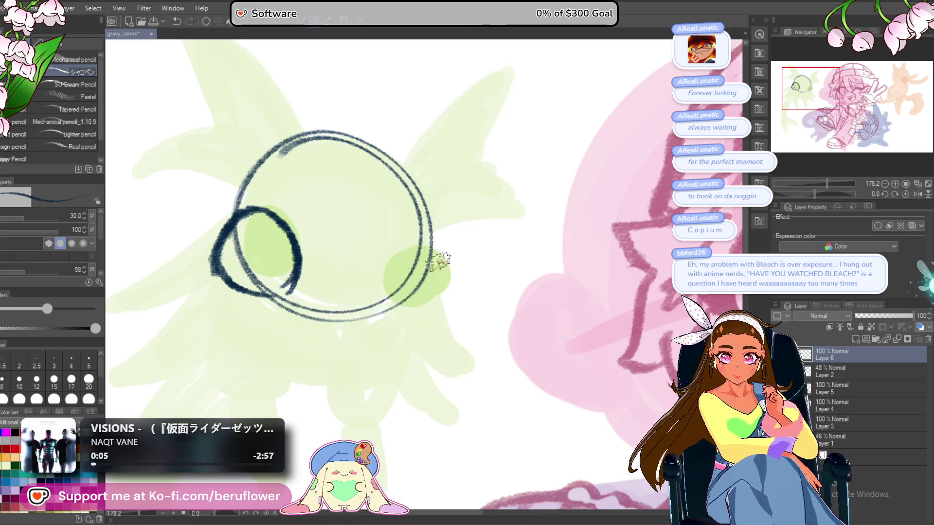
# Ink the right oval's outer curve and left edge, and rework the head line inside it.
pyautogui.moveTo(430, 249); pyautogui.dragTo(452, 246)
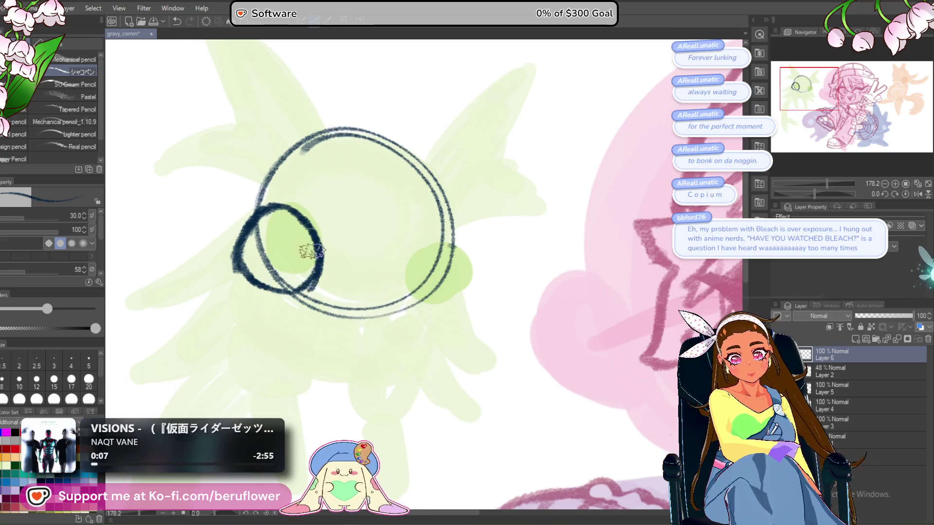
pyautogui.moveTo(308, 222); pyautogui.dragTo(337, 229)
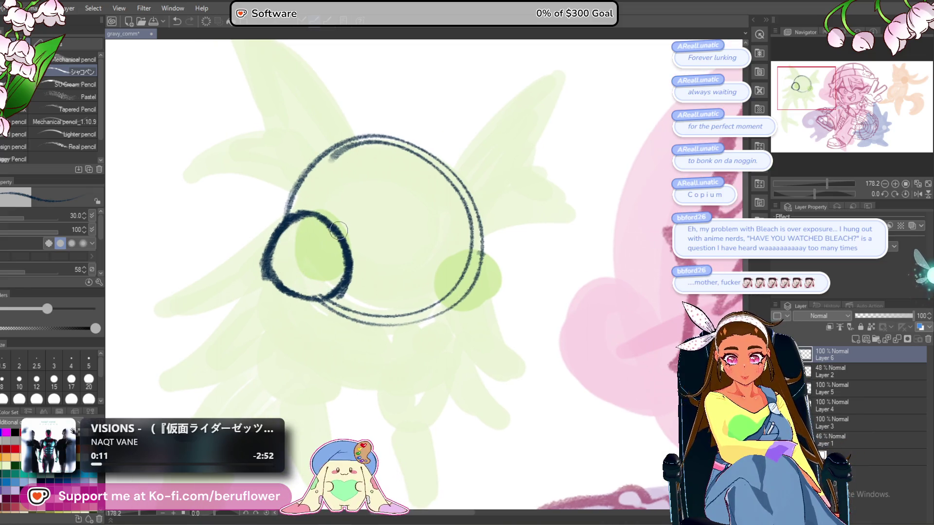
pyautogui.moveTo(557, 258); pyautogui.dragTo(555, 246)
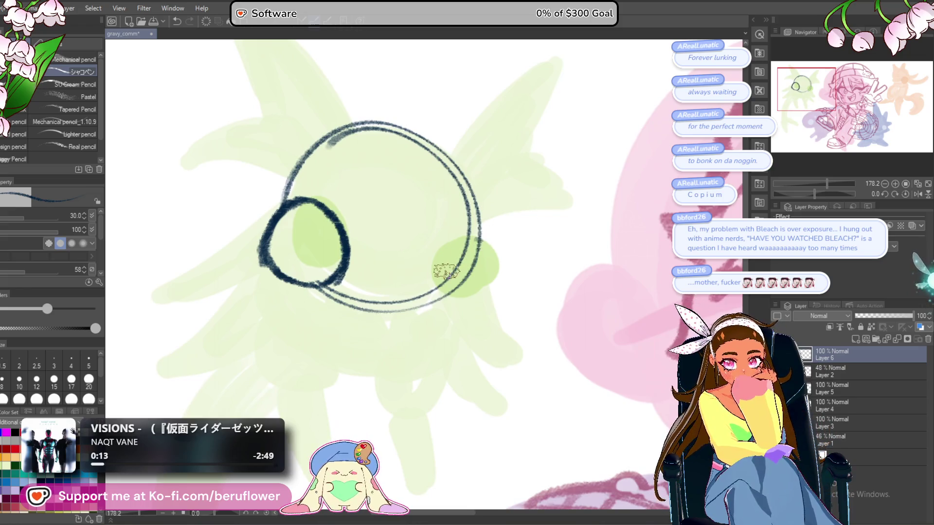
pyautogui.moveTo(440, 278)
pyautogui.mouseDown()
pyautogui.moveTo(463, 224)
pyautogui.moveTo(501, 267)
pyautogui.mouseUp()
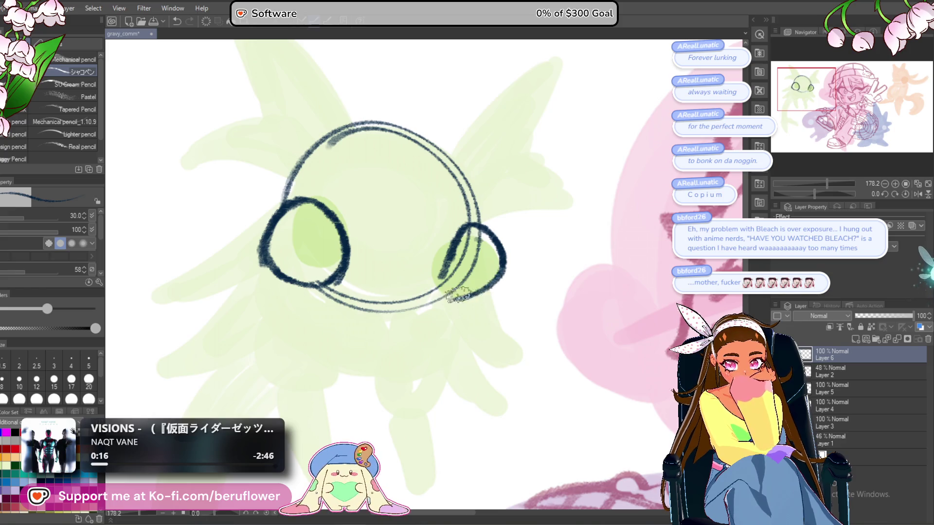
pyautogui.moveTo(448, 298); pyautogui.dragTo(462, 293)
pyautogui.scroll(-5, 465, 291)
pyautogui.scroll(4, 465, 291)
pyautogui.scroll(-1, 465, 291)
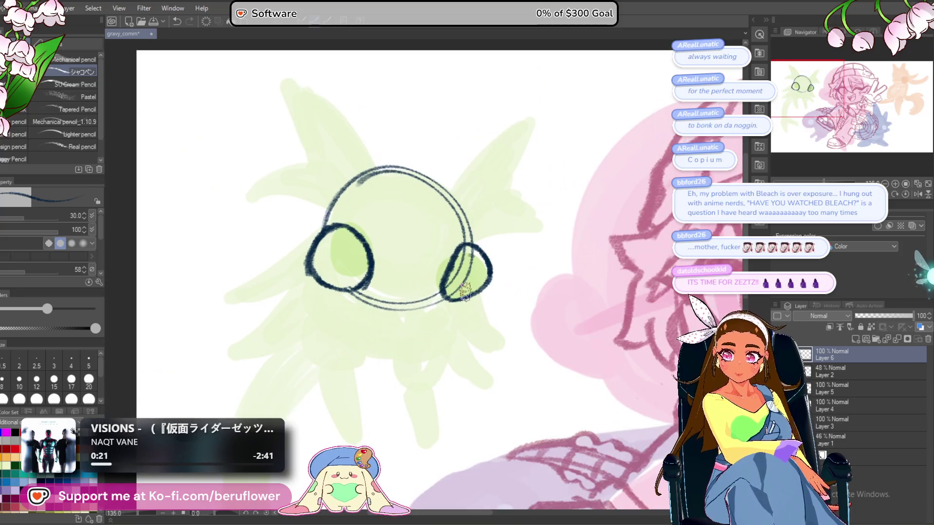
pyautogui.scroll(3, 426, 233)
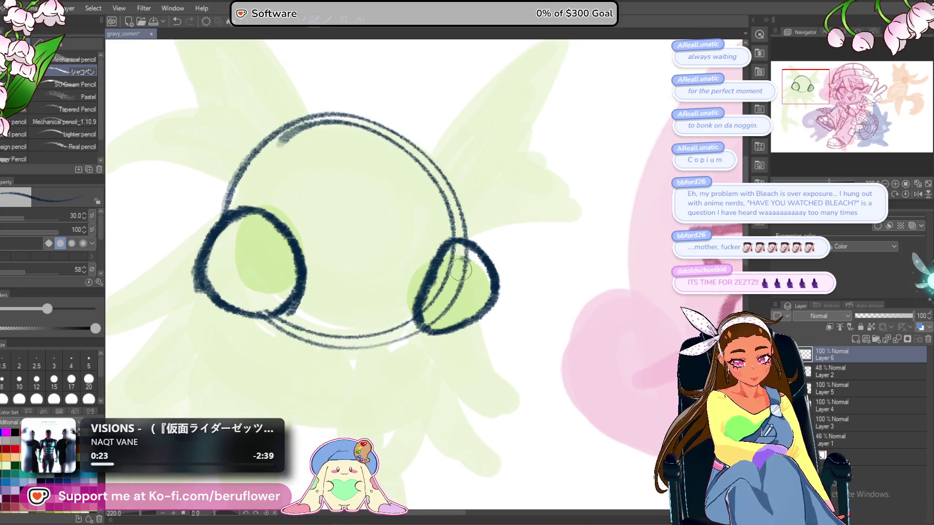
pyautogui.moveTo(461, 253); pyautogui.dragTo(435, 312)
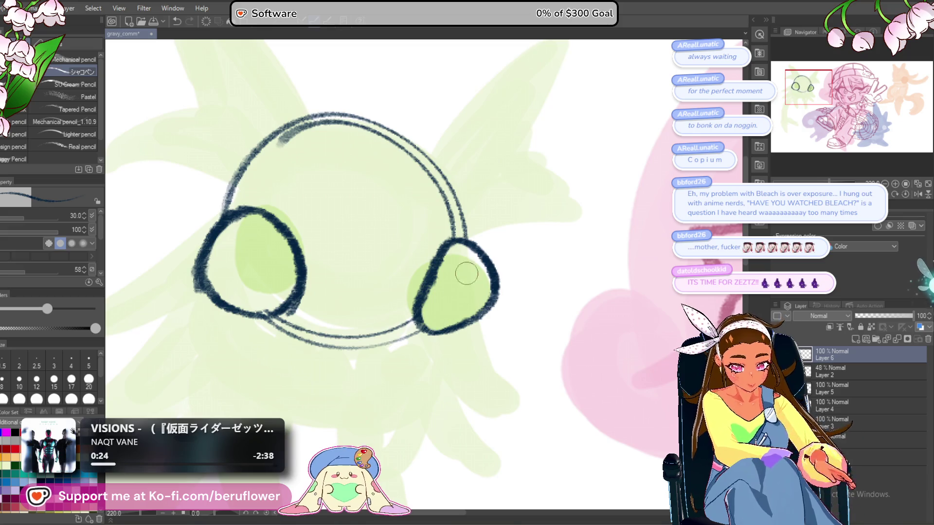
pyautogui.scroll(-4, 462, 282)
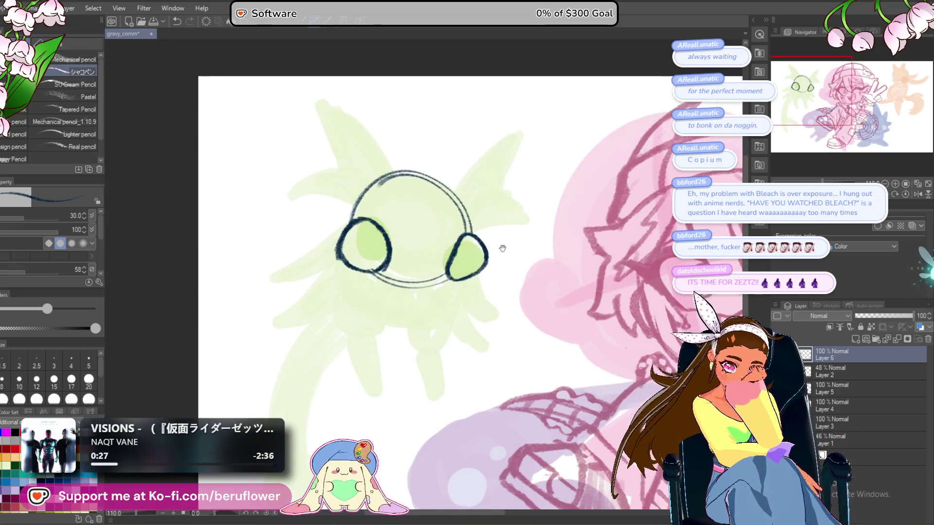
# Ink the lower band under the head toward the right earcup, undoing both attempts.
pyautogui.moveTo(507, 246); pyautogui.dragTo(431, 272)
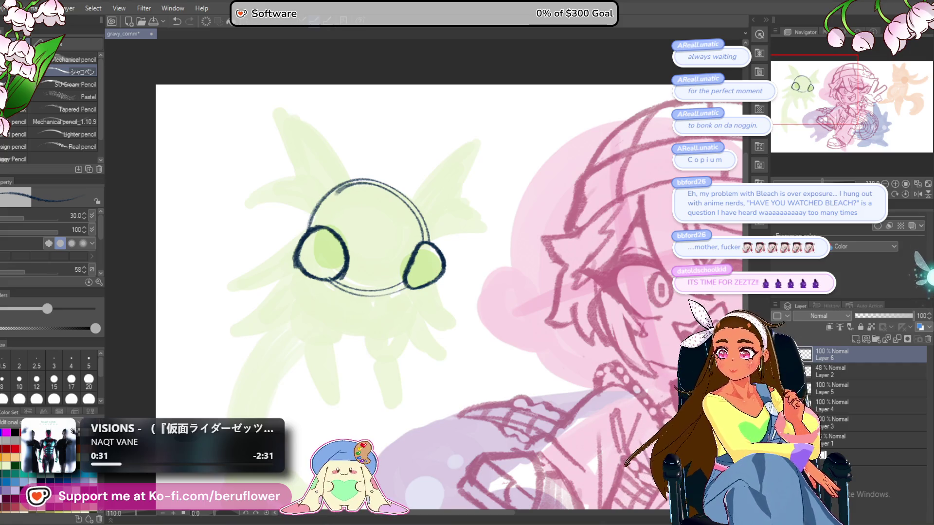
pyautogui.scroll(4, 431, 313)
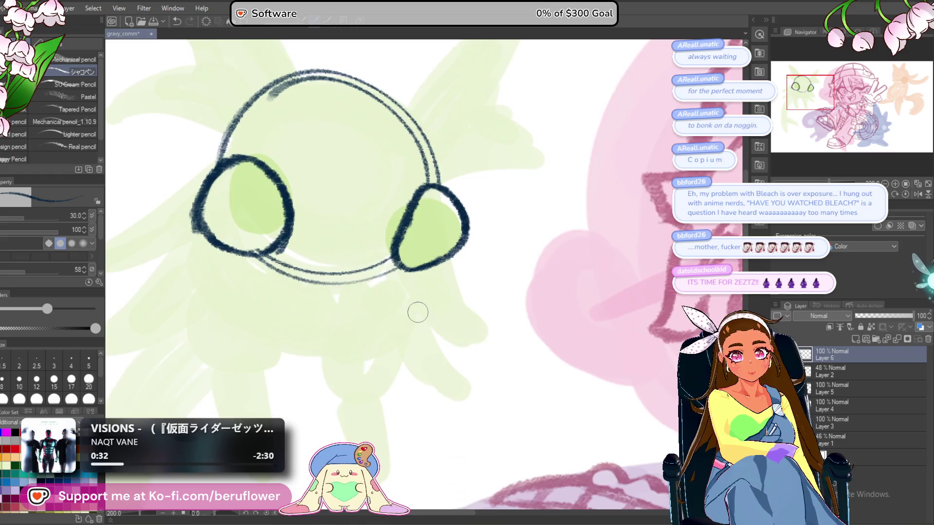
pyautogui.moveTo(292, 260); pyautogui.dragTo(411, 268)
pyautogui.hotkey('ctrl', 'z')
pyautogui.moveTo(326, 256)
pyautogui.mouseDown()
pyautogui.moveTo(348, 260)
pyautogui.moveTo(375, 288)
pyautogui.moveTo(426, 281)
pyautogui.moveTo(440, 263)
pyautogui.moveTo(355, 271)
pyautogui.moveTo(298, 262)
pyautogui.moveTo(360, 280)
pyautogui.moveTo(425, 274)
pyautogui.moveTo(390, 280)
pyautogui.moveTo(462, 256)
pyautogui.mouseUp()
pyautogui.hotkey('ctrl', 'z')
pyautogui.hotkey('ctrl', 'z')
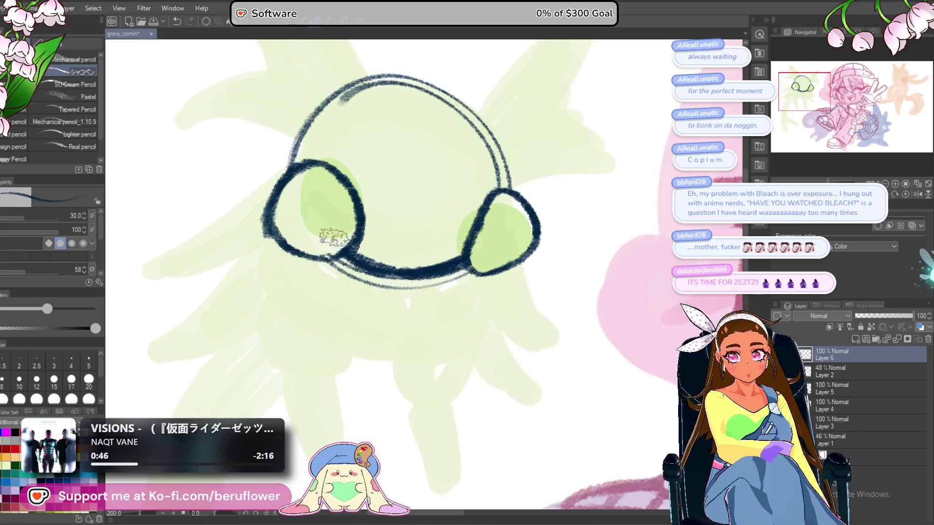
# Push the right earcup slightly outward with Liquify.
pyautogui.scroll(-2, 333, 238)
pyautogui.moveTo(259, 280); pyautogui.dragTo(227, 287)
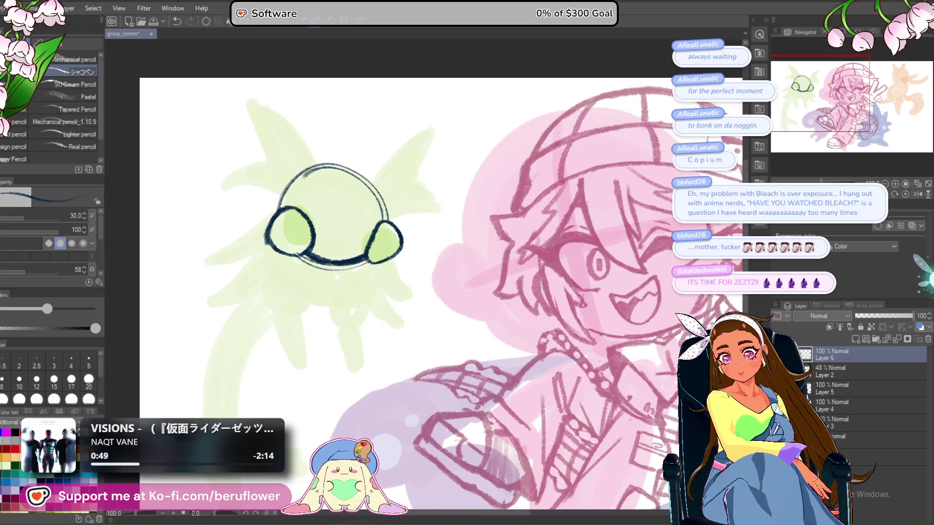
pyautogui.press('j')
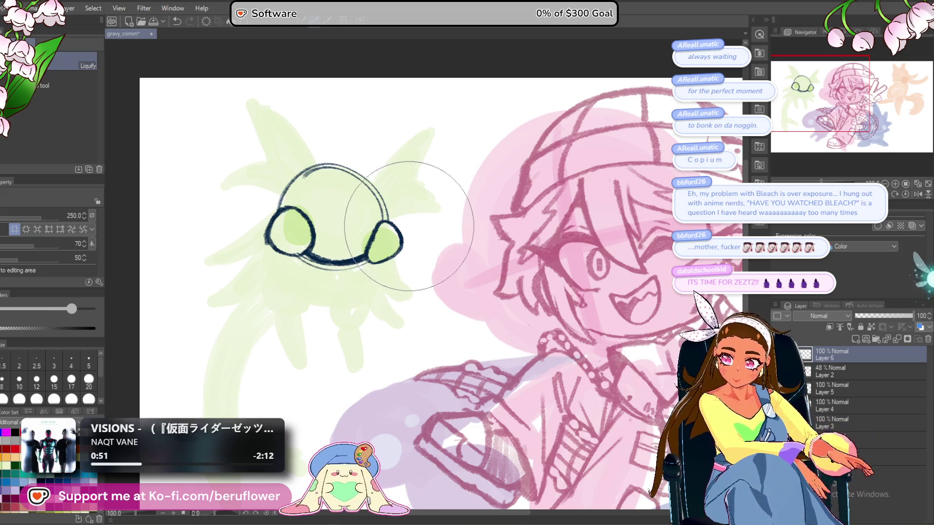
pyautogui.moveTo(428, 221)
pyautogui.mouseDown()
pyautogui.moveTo(446, 218)
pyautogui.moveTo(453, 281)
pyautogui.mouseUp()
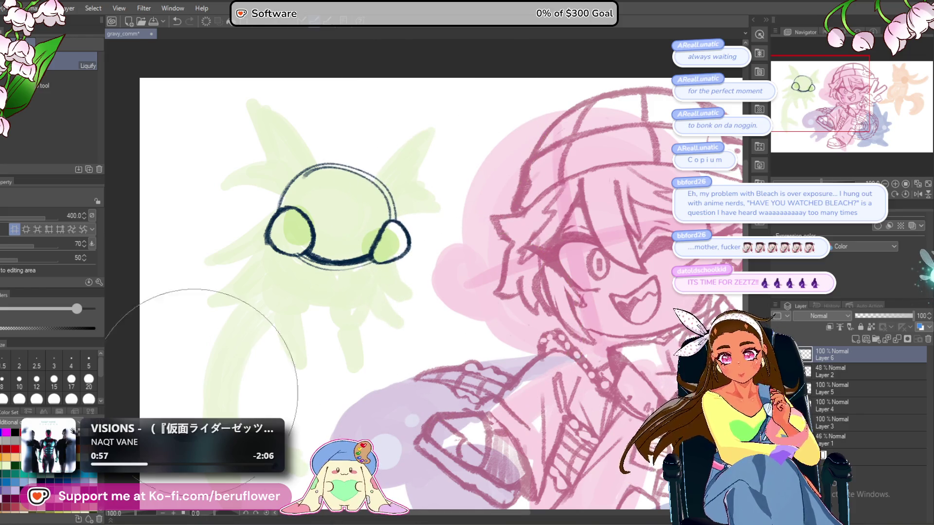
# With the pencil, draw a long diagonal antenna line above the green creature's head.
pyautogui.press('p')
pyautogui.scroll(3, 426, 221)
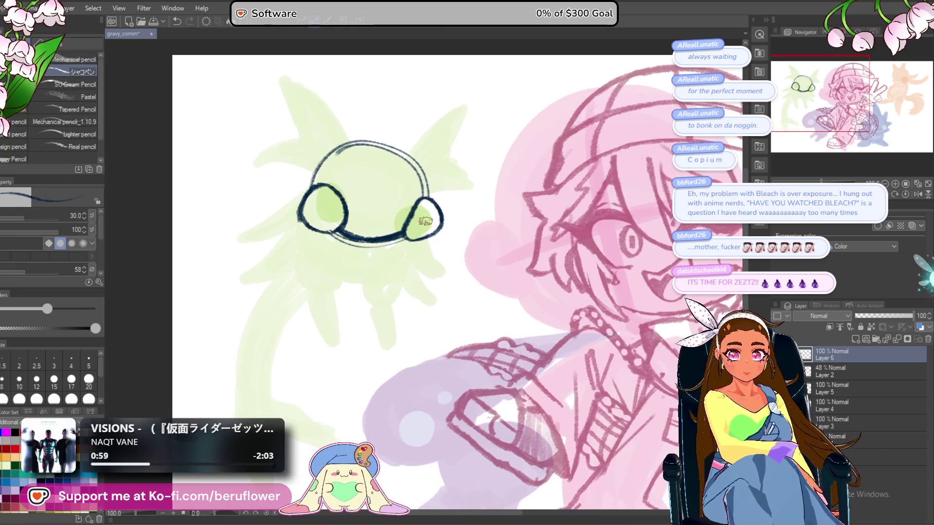
pyautogui.scroll(-2, 426, 221)
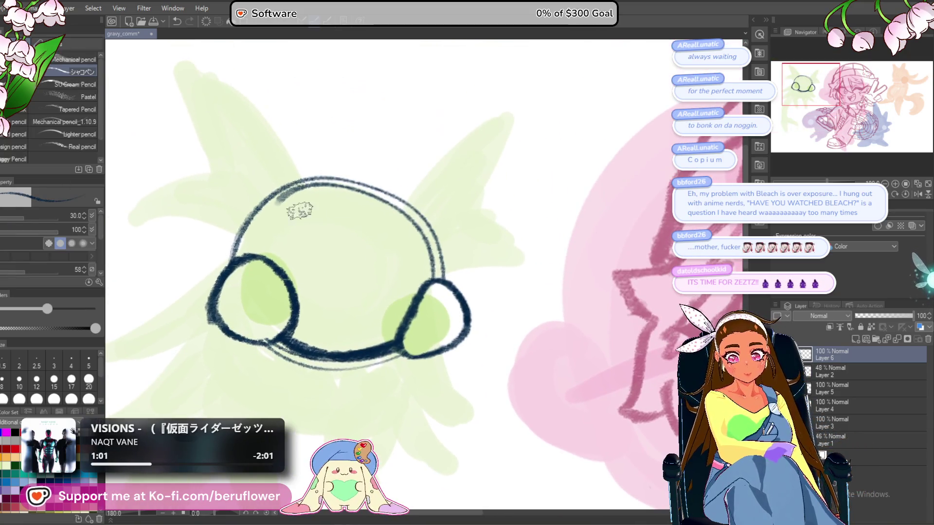
pyautogui.scroll(2, 244, 112)
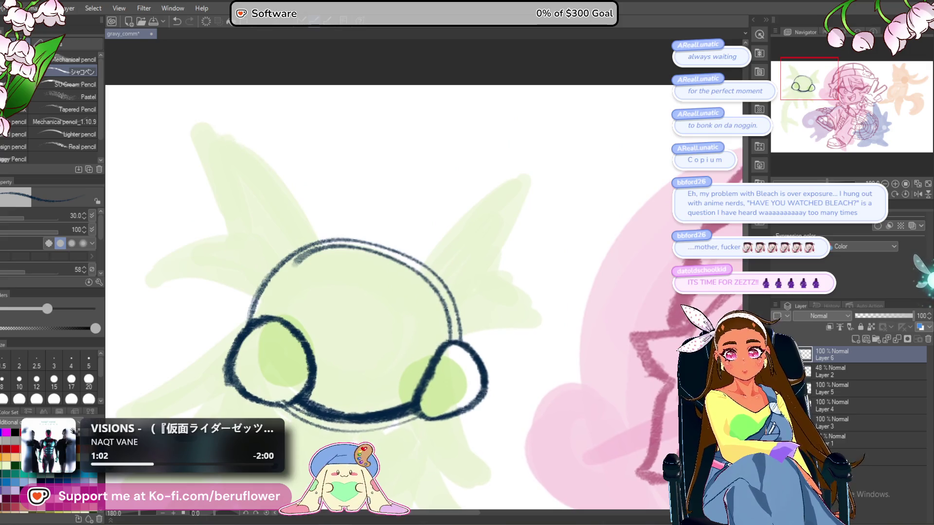
pyautogui.moveTo(210, 111); pyautogui.dragTo(355, 314)
# Redraw the left antenna as a thinner line running from the head to a pointed tip.
pyautogui.scroll(-1, 371, 292)
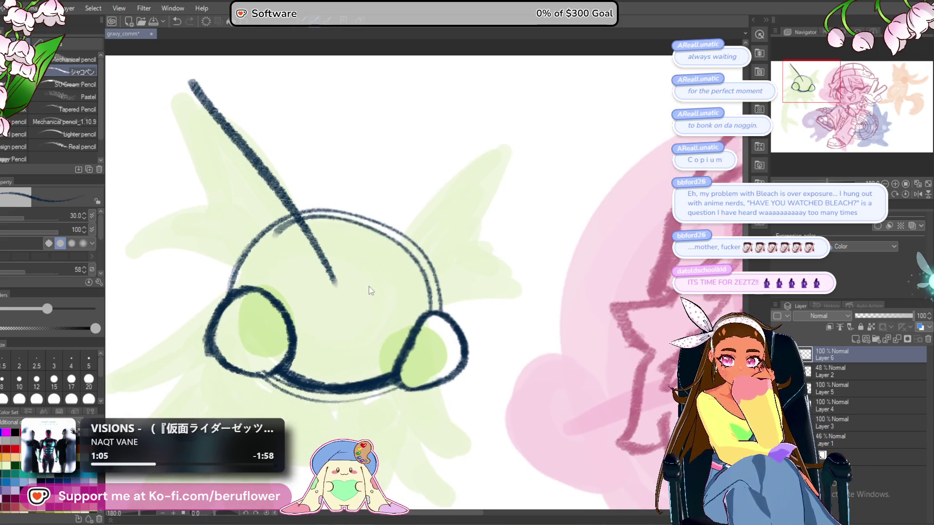
pyautogui.hotkey('ctrl', 'z')
pyautogui.scroll(-3, 344, 276)
pyautogui.moveTo(248, 164); pyautogui.dragTo(304, 238)
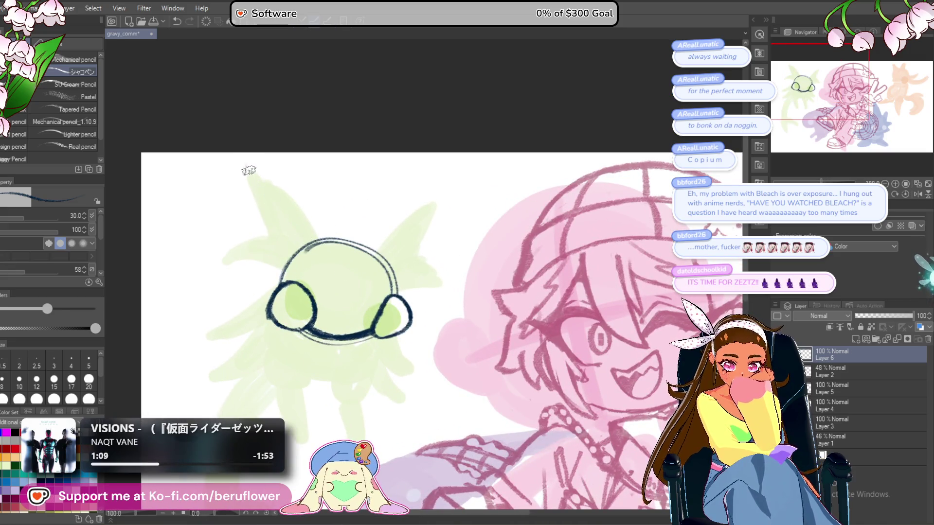
pyautogui.moveTo(266, 238)
pyautogui.mouseDown()
pyautogui.moveTo(253, 176)
pyautogui.moveTo(334, 271)
pyautogui.mouseUp()
pyautogui.hotkey('ctrl', 'z')
pyautogui.moveTo(287, 207); pyautogui.dragTo(331, 278)
pyautogui.hotkey('ctrl', 'z')
pyautogui.hotkey('ctrl', 'z')
pyautogui.moveTo(245, 164); pyautogui.dragTo(314, 267)
pyautogui.hotkey('ctrl', 'z')
# Draw the right antenna up to its tip and thicken its line.
pyautogui.scroll(-1, 310, 263)
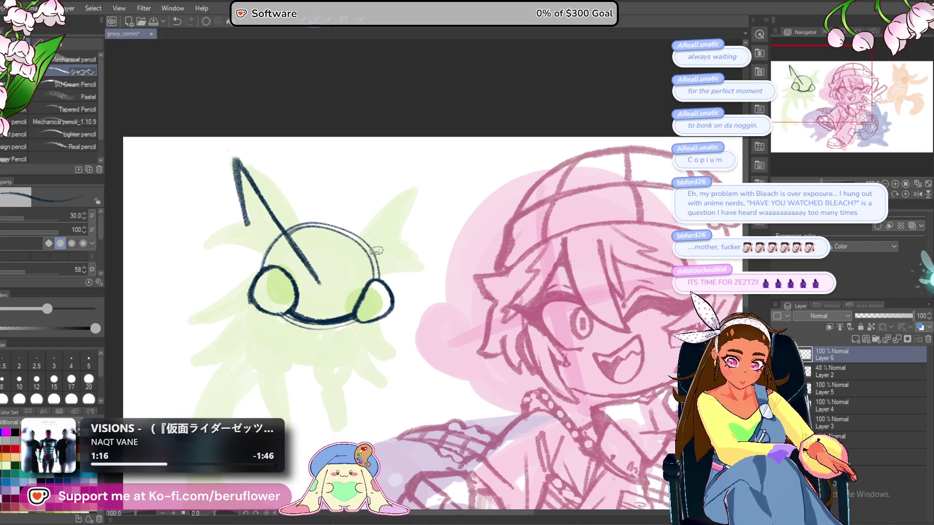
pyautogui.moveTo(395, 230)
pyautogui.mouseDown()
pyautogui.moveTo(433, 173)
pyautogui.moveTo(422, 231)
pyautogui.mouseUp()
pyautogui.moveTo(432, 176)
pyautogui.mouseDown()
pyautogui.moveTo(415, 238)
pyautogui.moveTo(439, 230)
pyautogui.mouseUp()
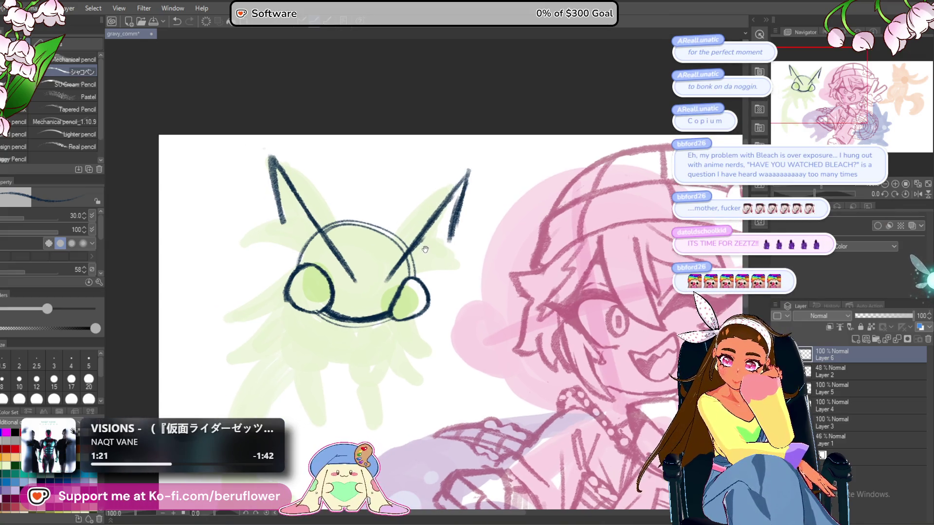
pyautogui.moveTo(405, 266); pyautogui.dragTo(390, 263)
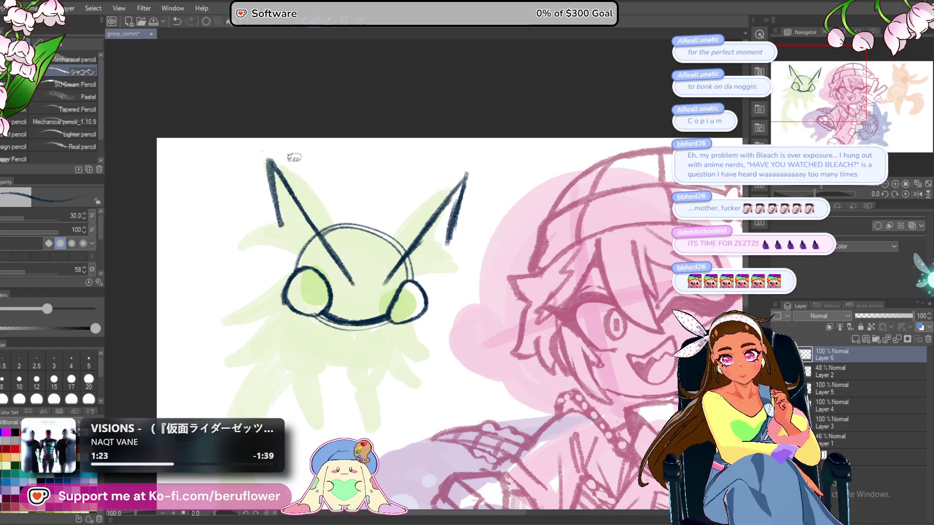
pyautogui.moveTo(297, 156); pyautogui.dragTo(308, 154)
# Add a spike jutting from the left side and extend the right horn's line downward.
pyautogui.moveTo(288, 226)
pyautogui.mouseDown()
pyautogui.moveTo(291, 218)
pyautogui.moveTo(255, 245)
pyautogui.mouseUp()
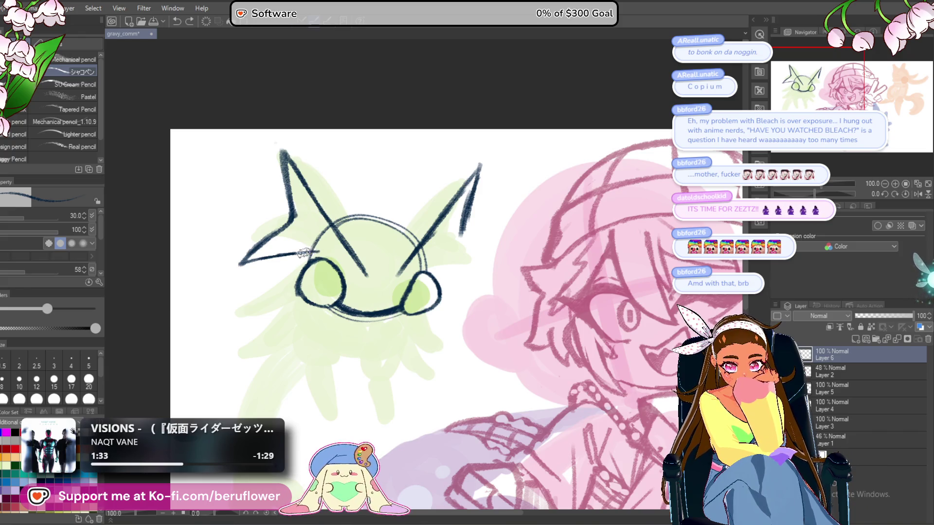
pyautogui.moveTo(324, 204); pyautogui.dragTo(331, 219)
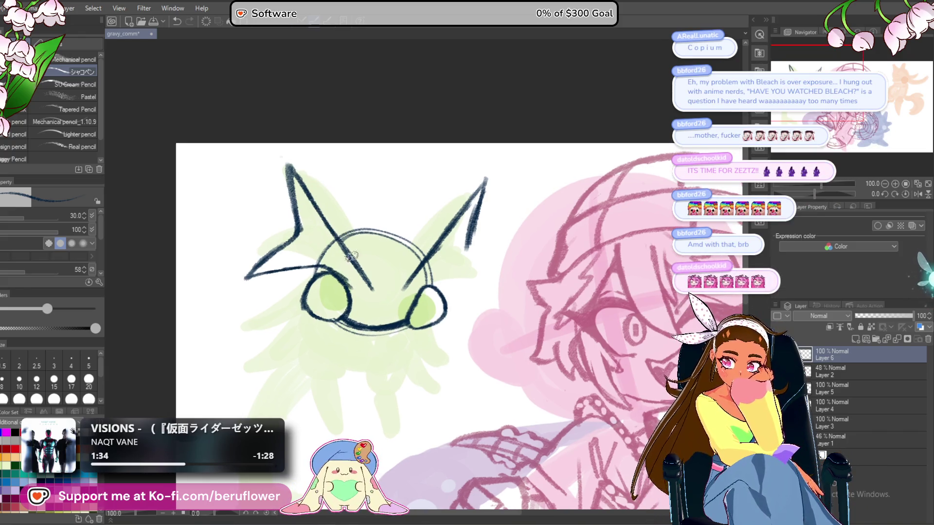
pyautogui.moveTo(352, 282); pyautogui.dragTo(323, 265)
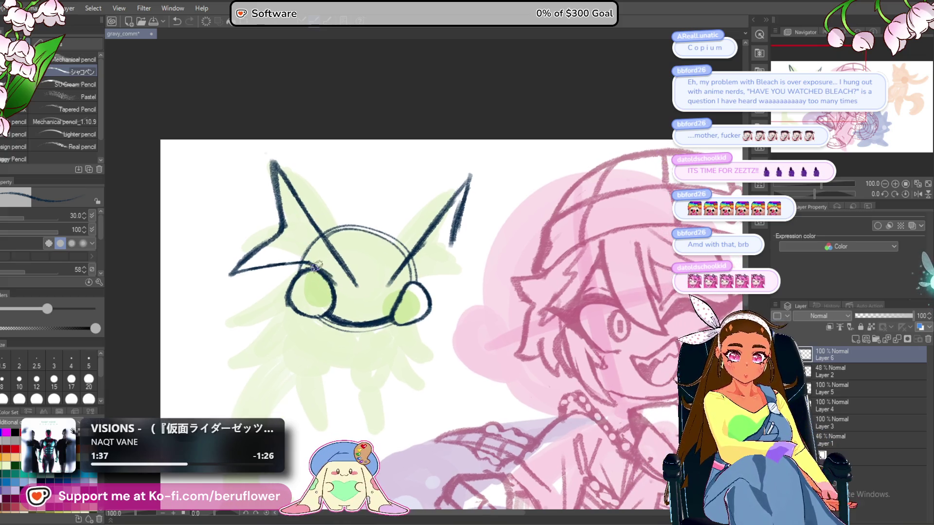
pyautogui.moveTo(359, 307); pyautogui.dragTo(356, 294)
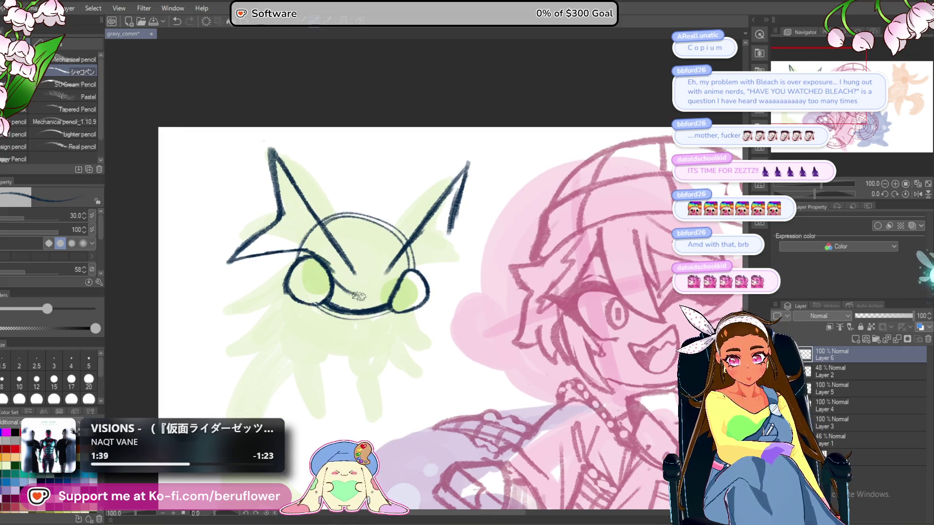
pyautogui.moveTo(418, 265); pyautogui.dragTo(397, 261)
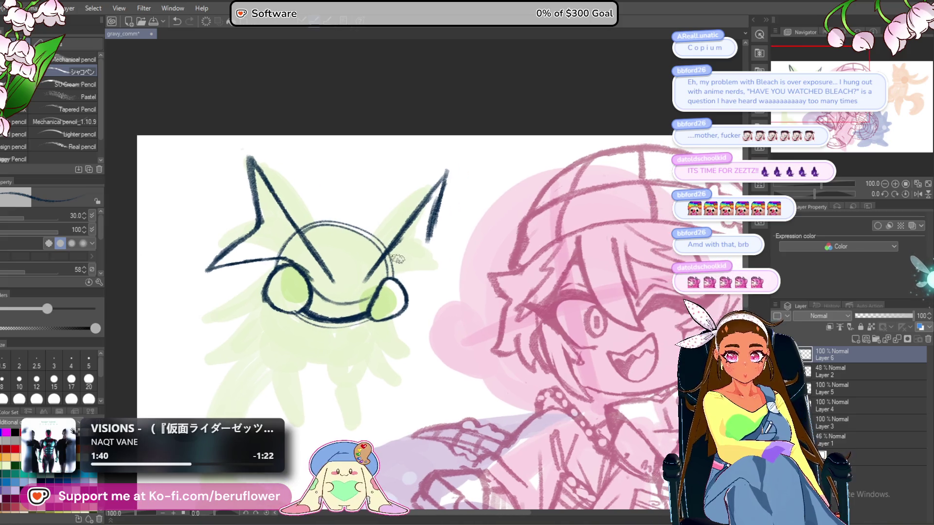
pyautogui.moveTo(426, 233); pyautogui.dragTo(431, 243)
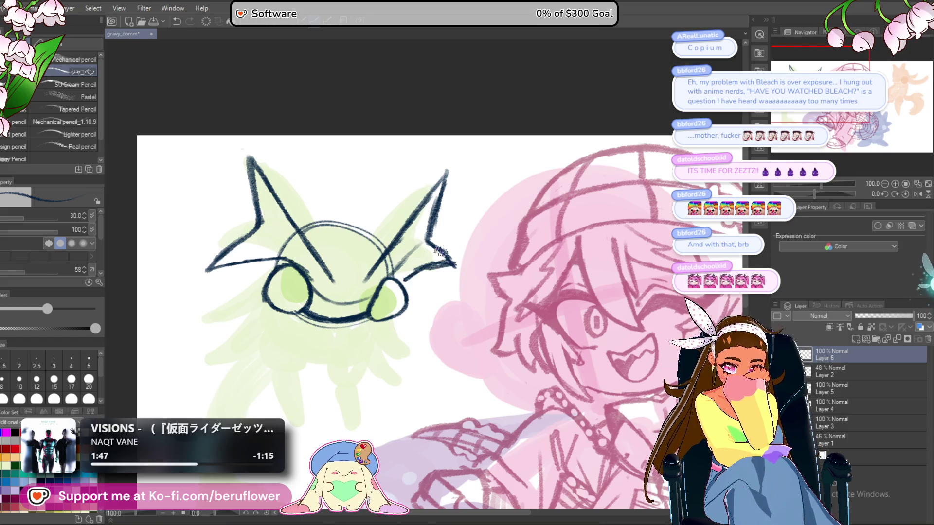
pyautogui.moveTo(271, 250); pyautogui.dragTo(281, 246)
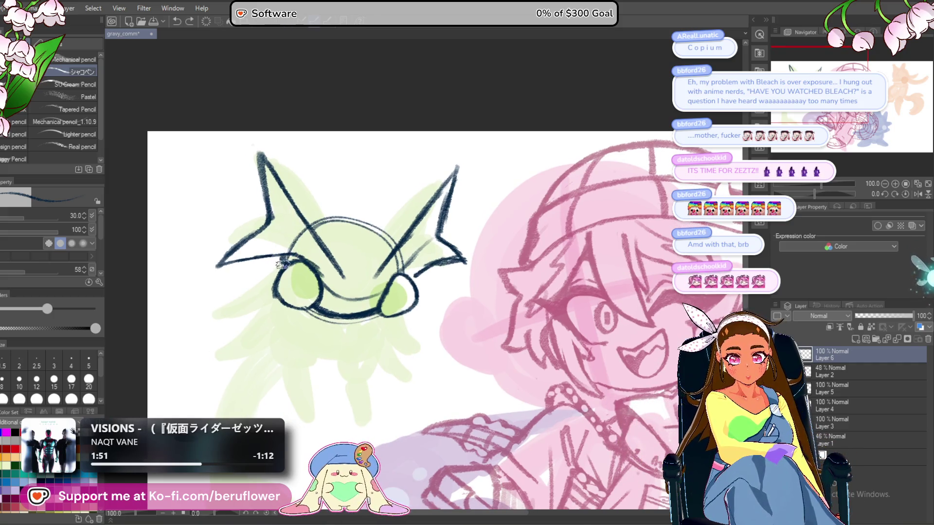
pyautogui.moveTo(308, 213); pyautogui.dragTo(321, 180)
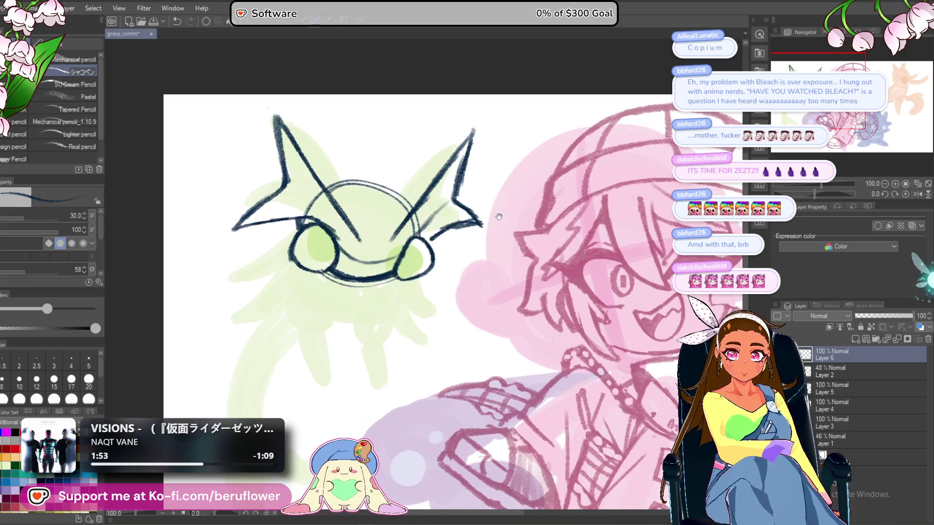
# Frame the creature's face and trial a line below the left eye, then remove it.
pyautogui.moveTo(497, 212); pyautogui.dragTo(515, 190)
pyautogui.moveTo(471, 218)
pyautogui.mouseDown()
pyautogui.moveTo(431, 251)
pyautogui.moveTo(383, 358)
pyautogui.mouseUp()
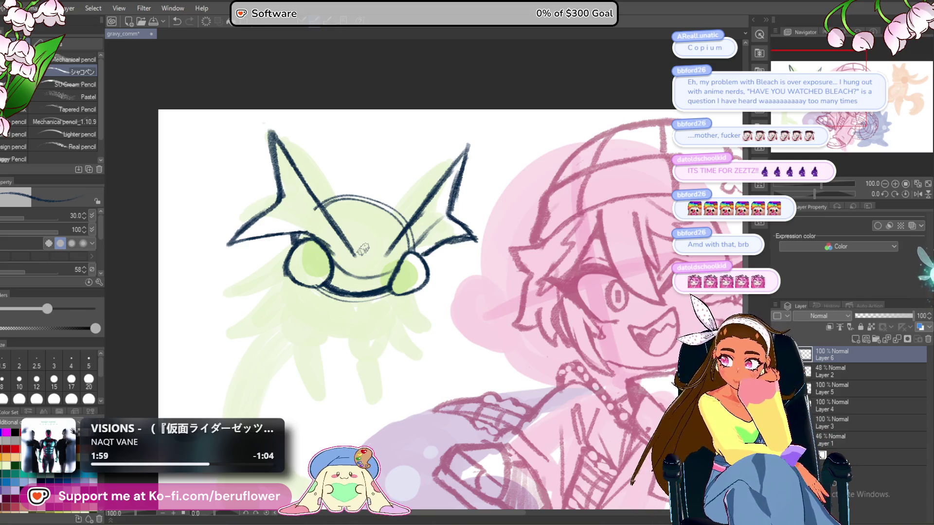
pyautogui.moveTo(362, 249); pyautogui.dragTo(361, 252)
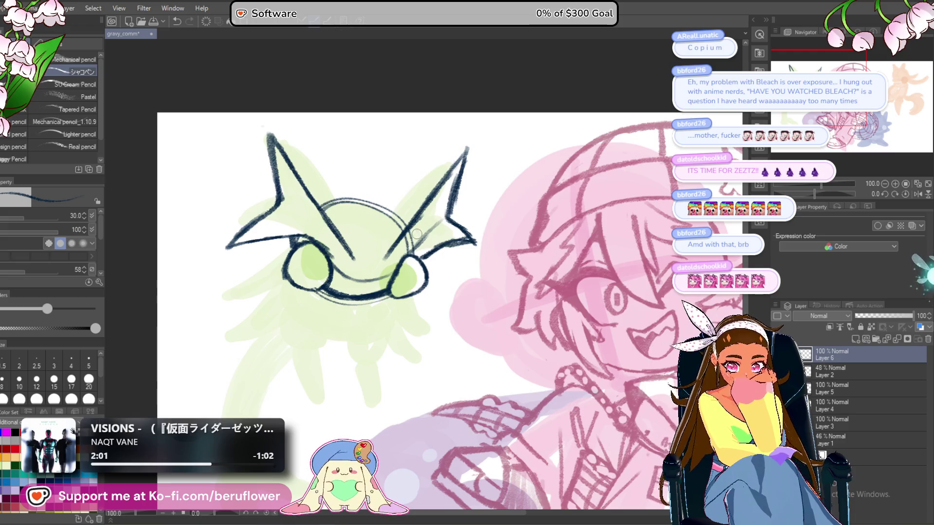
pyautogui.moveTo(398, 207); pyautogui.dragTo(414, 170)
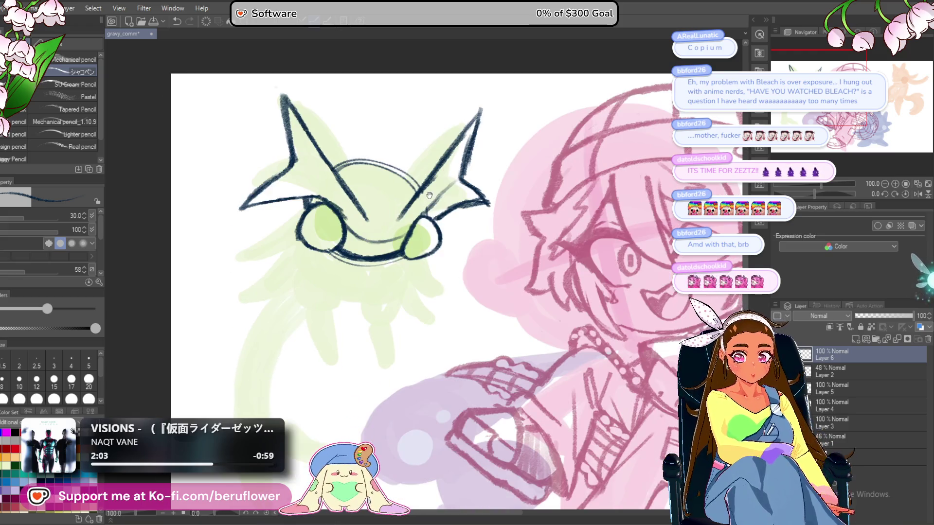
pyautogui.moveTo(303, 181); pyautogui.dragTo(335, 138)
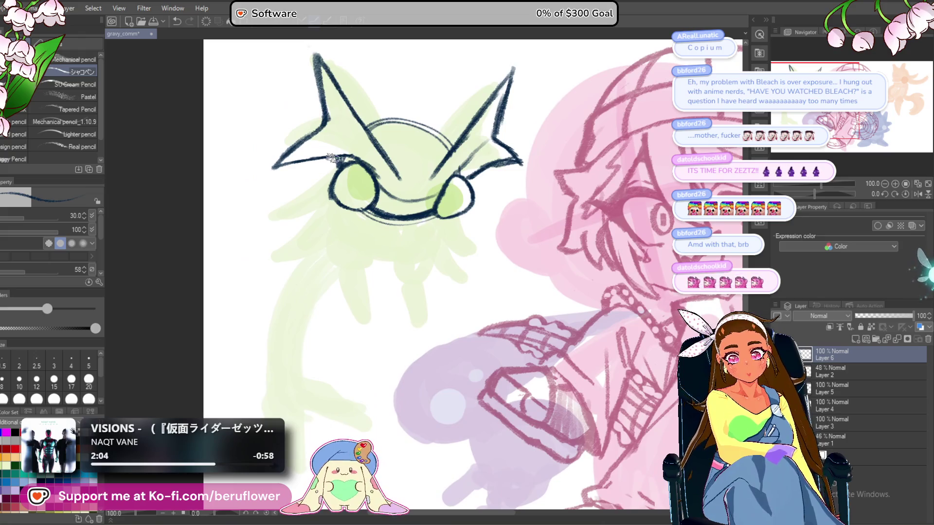
pyautogui.moveTo(320, 178); pyautogui.dragTo(249, 219)
pyautogui.moveTo(340, 157); pyautogui.dragTo(242, 222)
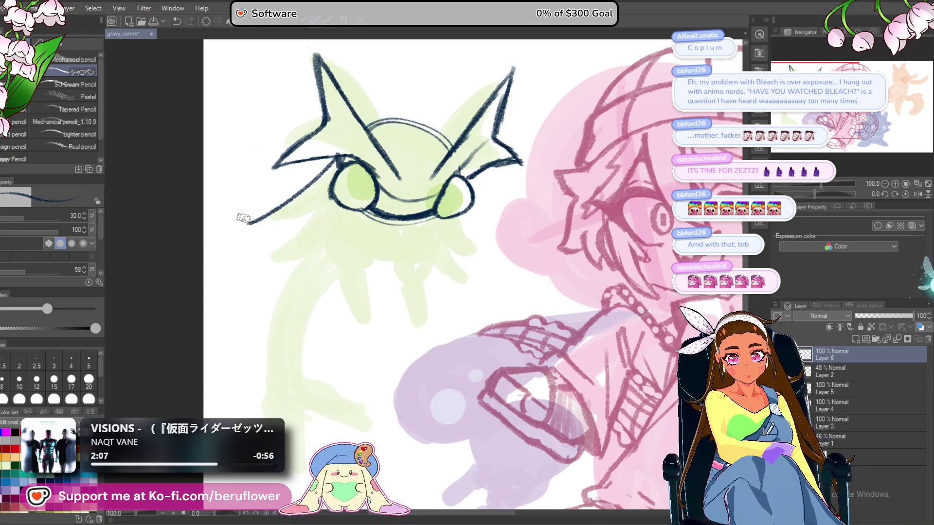
pyautogui.hotkey('ctrl', 'z')
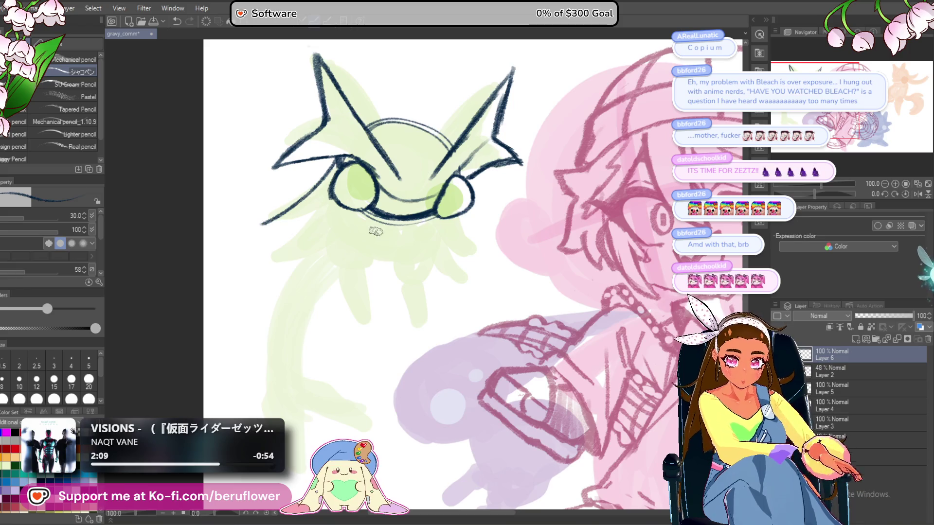
pyautogui.hotkey('ctrl', 'z')
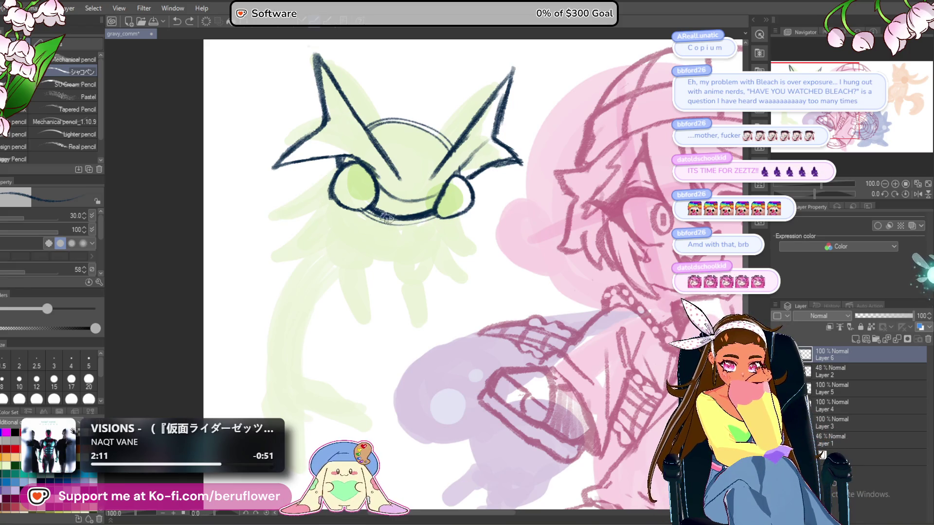
# Remove the overlong strokes near the mouth corner and the short strokes under the mouth.
pyautogui.moveTo(387, 232); pyautogui.dragTo(378, 225)
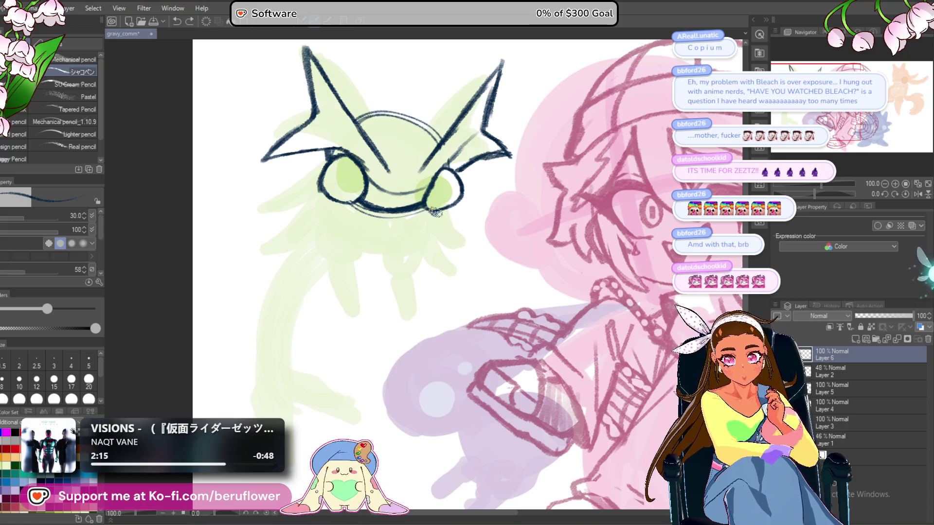
pyautogui.hotkey('ctrl', 'z')
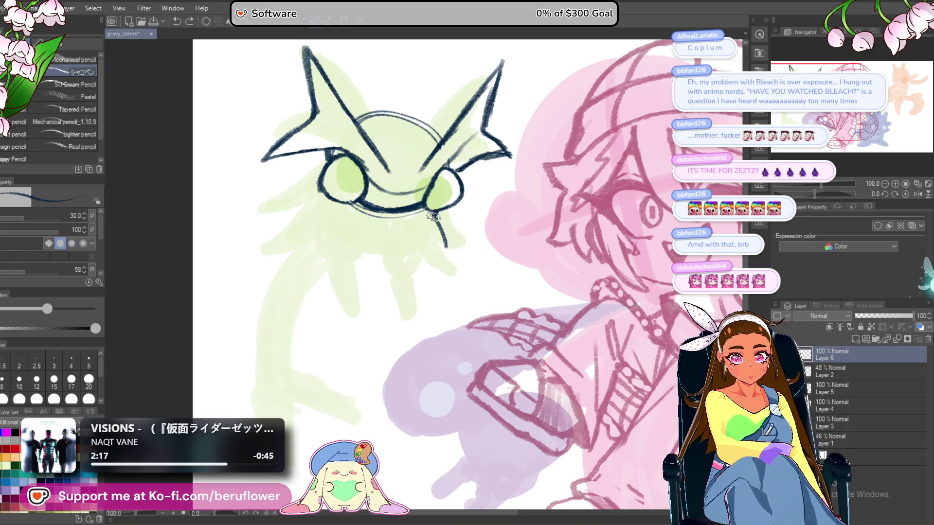
pyautogui.moveTo(438, 214); pyautogui.dragTo(387, 229)
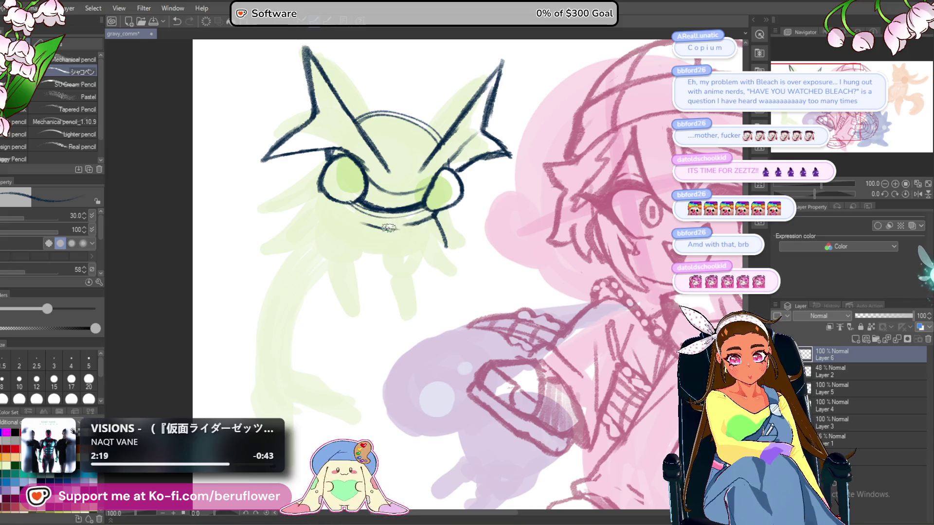
pyautogui.hotkey('ctrl', 'z')
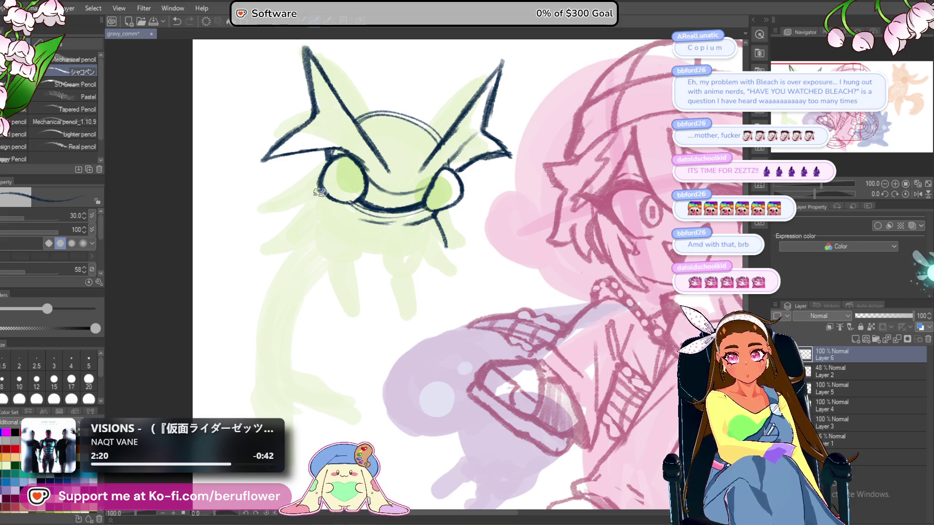
pyautogui.moveTo(319, 192); pyautogui.dragTo(322, 194)
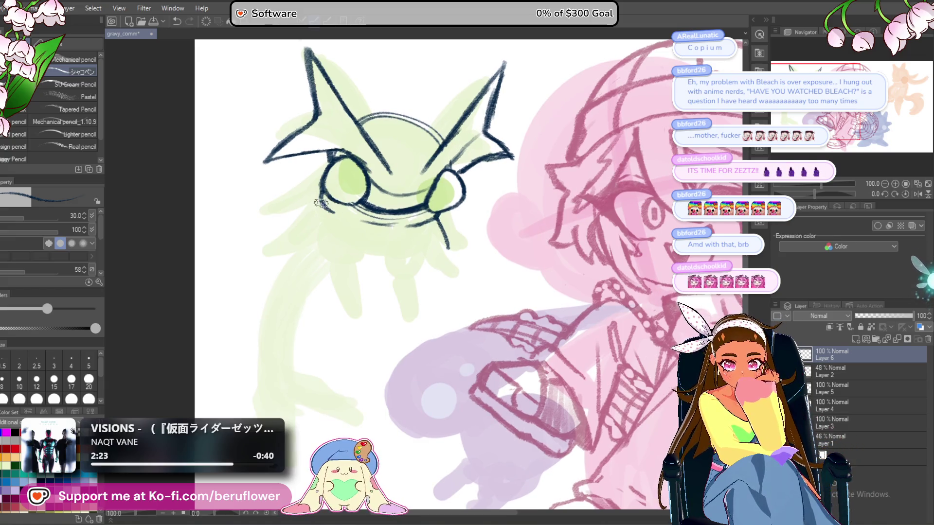
pyautogui.moveTo(456, 224)
pyautogui.mouseDown()
pyautogui.moveTo(450, 216)
pyautogui.moveTo(440, 233)
pyautogui.moveTo(440, 265)
pyautogui.moveTo(395, 299)
pyautogui.moveTo(292, 270)
pyautogui.mouseUp()
pyautogui.hotkey('ctrl', 'z')
# Ink the line below the right eye, curving it down-left on a temporarily rotated canvas.
pyautogui.moveTo(433, 212); pyautogui.dragTo(440, 261)
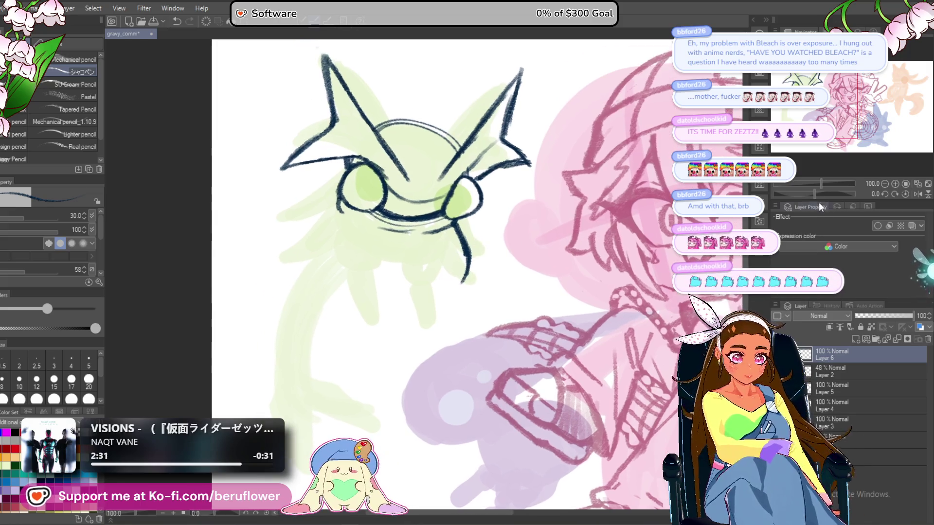
pyautogui.moveTo(814, 192); pyautogui.dragTo(803, 192)
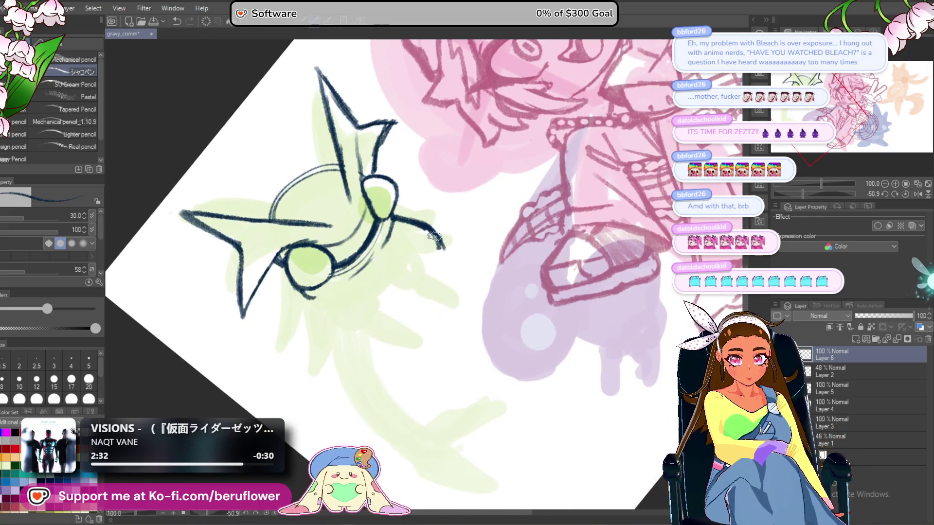
pyautogui.moveTo(443, 248); pyautogui.dragTo(415, 318)
pyautogui.hotkey('ctrl', 'z')
pyautogui.moveTo(438, 226)
pyautogui.mouseDown()
pyautogui.moveTo(397, 335)
pyautogui.moveTo(366, 349)
pyautogui.mouseUp()
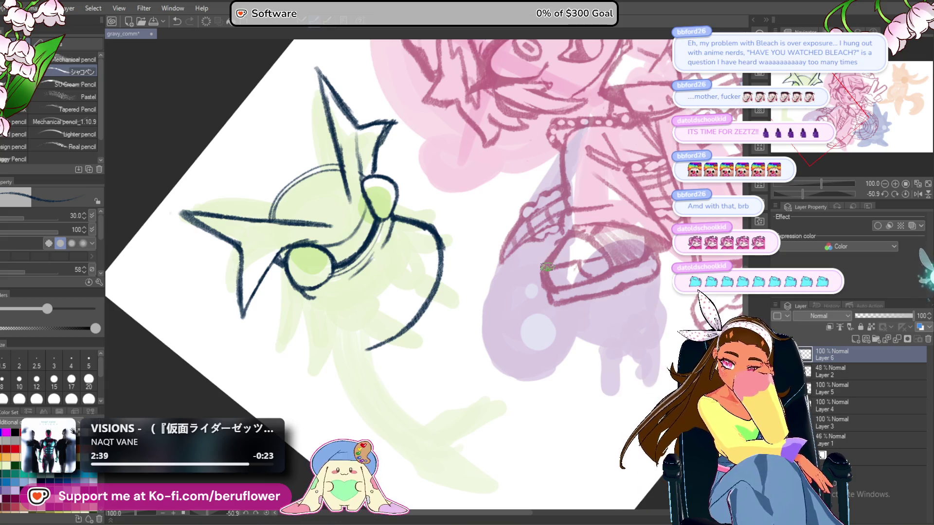
pyautogui.hotkey('ctrl', '@')
pyautogui.moveTo(412, 171); pyautogui.dragTo(450, 175)
pyautogui.moveTo(377, 185)
pyautogui.mouseDown()
pyautogui.moveTo(404, 199)
pyautogui.moveTo(368, 247)
pyautogui.moveTo(418, 239)
pyautogui.mouseUp()
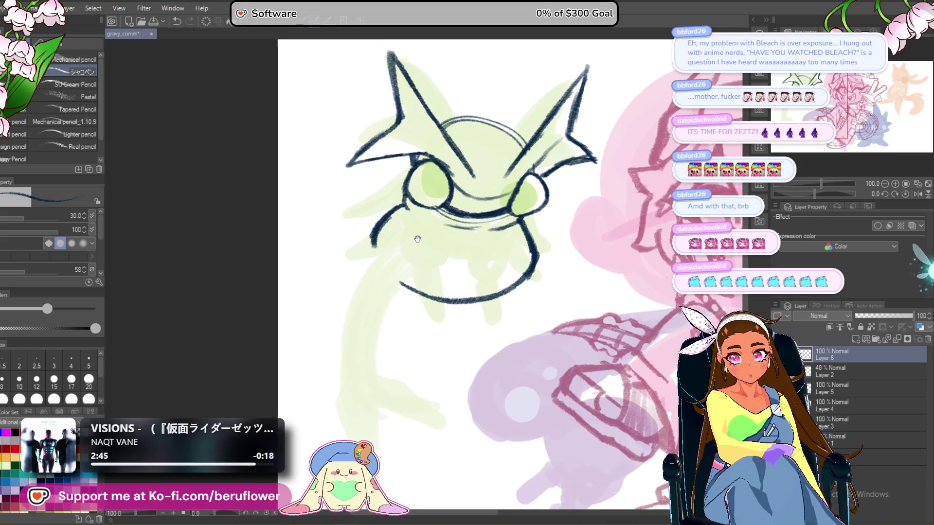
pyautogui.moveTo(605, 229); pyautogui.dragTo(548, 215)
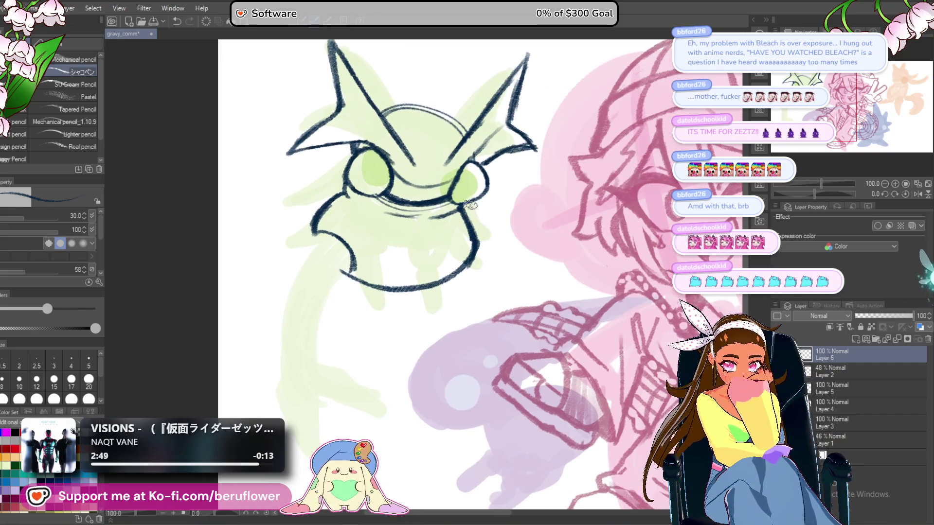
pyautogui.hotkey('ctrl', 'z')
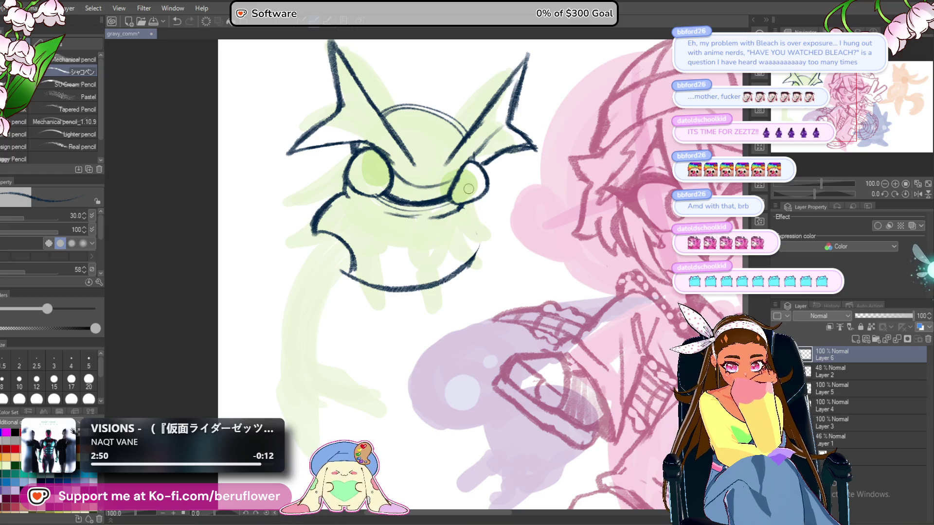
pyautogui.moveTo(466, 195); pyautogui.dragTo(455, 181)
pyautogui.hotkey('ctrl', 'y')
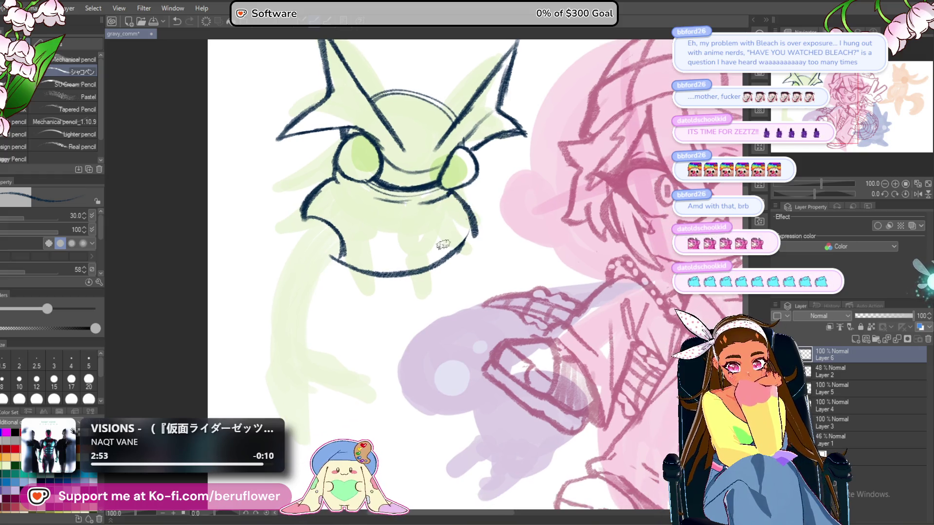
# Ink the jaw's left curve on a rotated canvas and erase the doubled line along it.
pyautogui.moveTo(814, 194); pyautogui.dragTo(837, 194)
pyautogui.moveTo(421, 223)
pyautogui.mouseDown()
pyautogui.moveTo(416, 282)
pyautogui.moveTo(459, 331)
pyautogui.mouseUp()
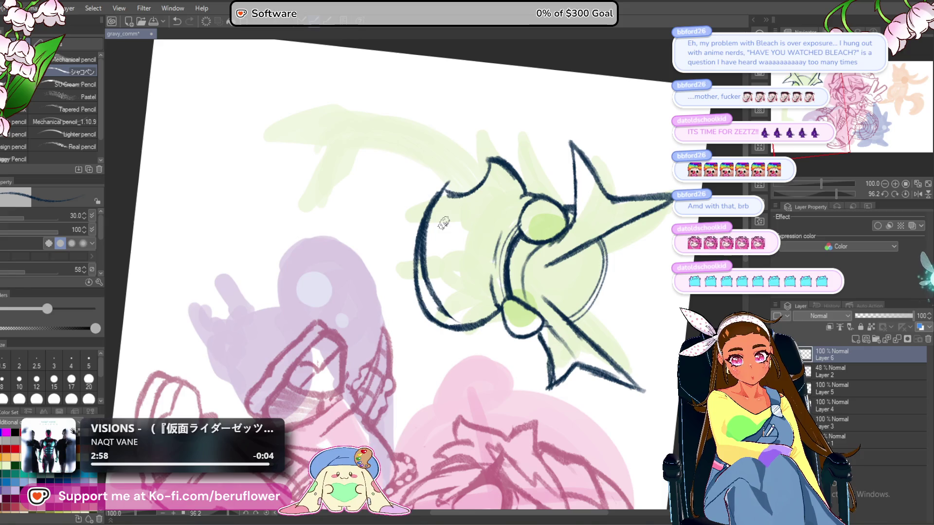
pyautogui.moveTo(440, 200)
pyautogui.mouseDown()
pyautogui.moveTo(436, 304)
pyautogui.moveTo(462, 321)
pyautogui.mouseUp()
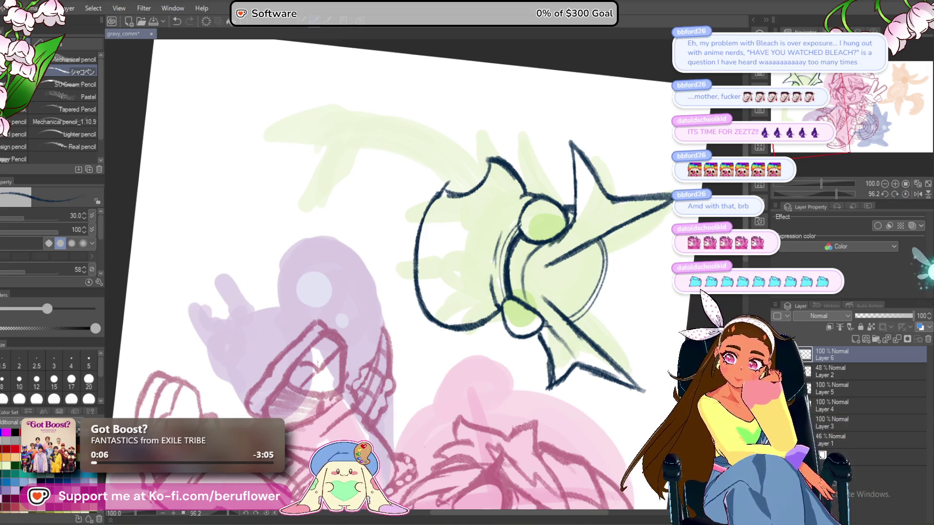
pyautogui.moveTo(828, 194); pyautogui.dragTo(810, 194)
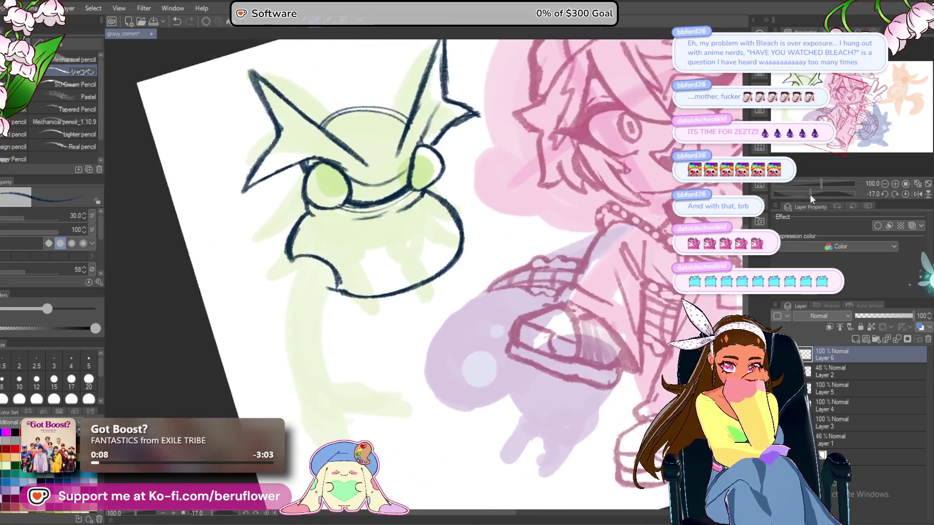
# Join the jaw curve to the lower outline, trimming the stroke start beside the bump.
pyautogui.scroll(5, 492, 208)
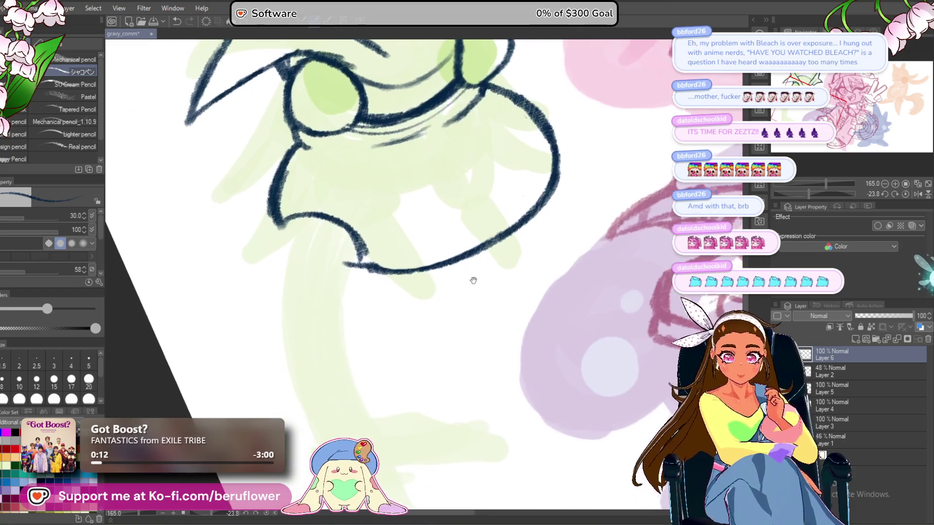
pyautogui.moveTo(474, 281); pyautogui.dragTo(471, 298)
pyautogui.moveTo(355, 280); pyautogui.dragTo(345, 266)
pyautogui.moveTo(337, 226)
pyautogui.mouseDown()
pyautogui.moveTo(360, 255)
pyautogui.moveTo(366, 292)
pyautogui.mouseUp()
pyautogui.moveTo(552, 203)
pyautogui.mouseDown()
pyautogui.moveTo(517, 265)
pyautogui.moveTo(463, 209)
pyautogui.mouseUp()
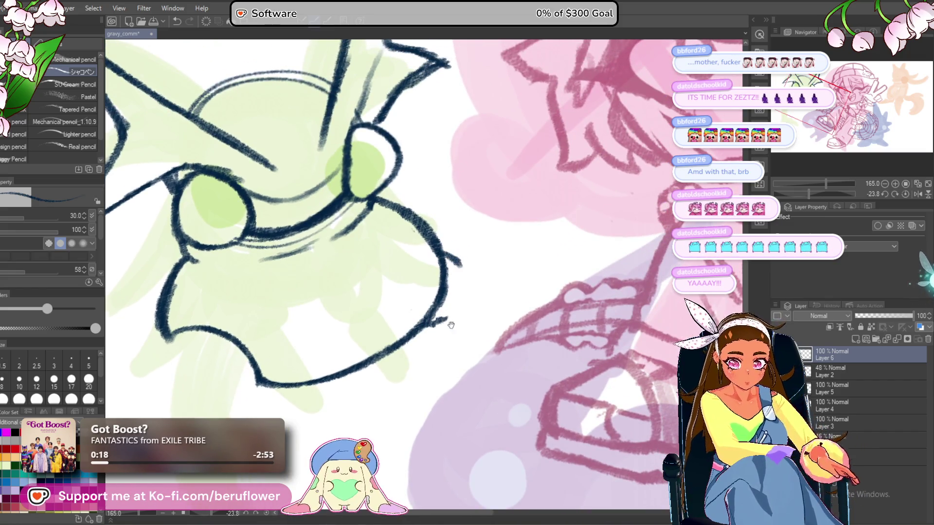
pyautogui.moveTo(444, 323); pyautogui.dragTo(503, 260)
# Reset the canvas rotation and redraw the body's left outline thicker.
pyautogui.click(905, 193)
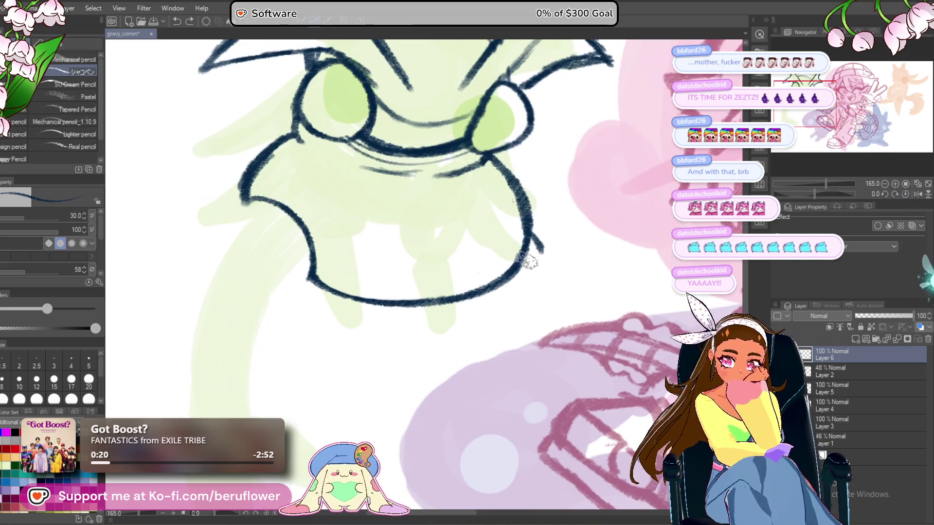
pyautogui.moveTo(418, 188)
pyautogui.mouseDown()
pyautogui.moveTo(335, 153)
pyautogui.moveTo(359, 177)
pyautogui.moveTo(418, 195)
pyautogui.mouseUp()
pyautogui.moveTo(282, 194); pyautogui.dragTo(265, 242)
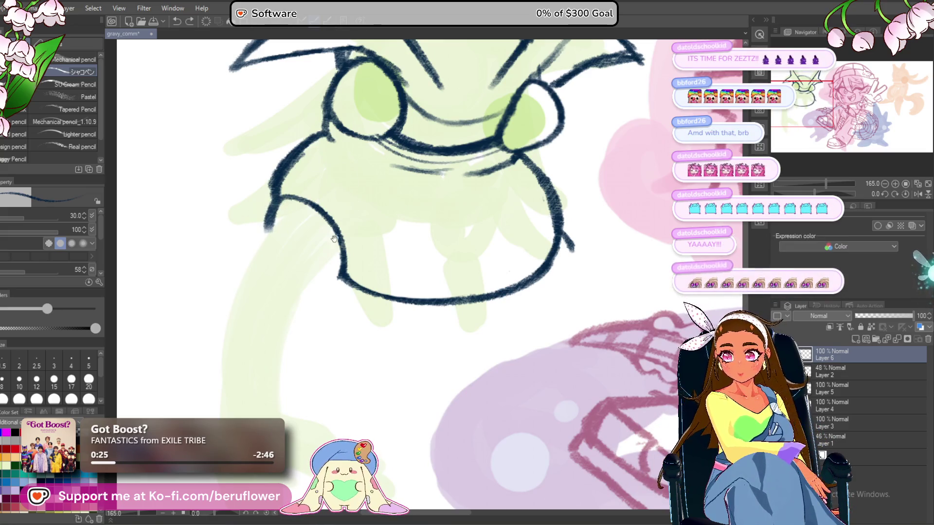
pyautogui.moveTo(335, 163); pyautogui.dragTo(338, 162)
pyautogui.moveTo(282, 196)
pyautogui.mouseDown()
pyautogui.moveTo(267, 250)
pyautogui.moveTo(311, 267)
pyautogui.mouseUp()
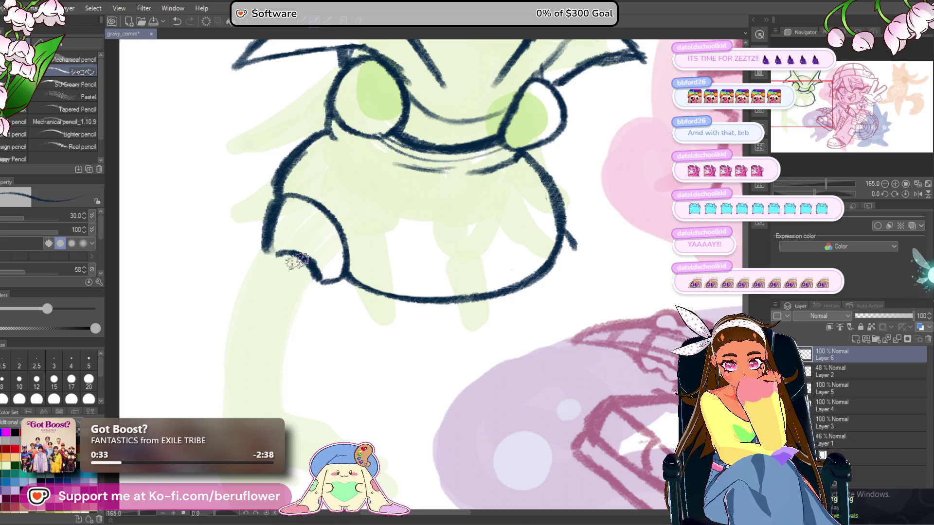
# Try leg strokes under the left arm, undo them, and erase part of the bottom outline.
pyautogui.moveTo(275, 250)
pyautogui.mouseDown()
pyautogui.moveTo(316, 219)
pyautogui.moveTo(323, 271)
pyautogui.moveTo(358, 325)
pyautogui.mouseUp()
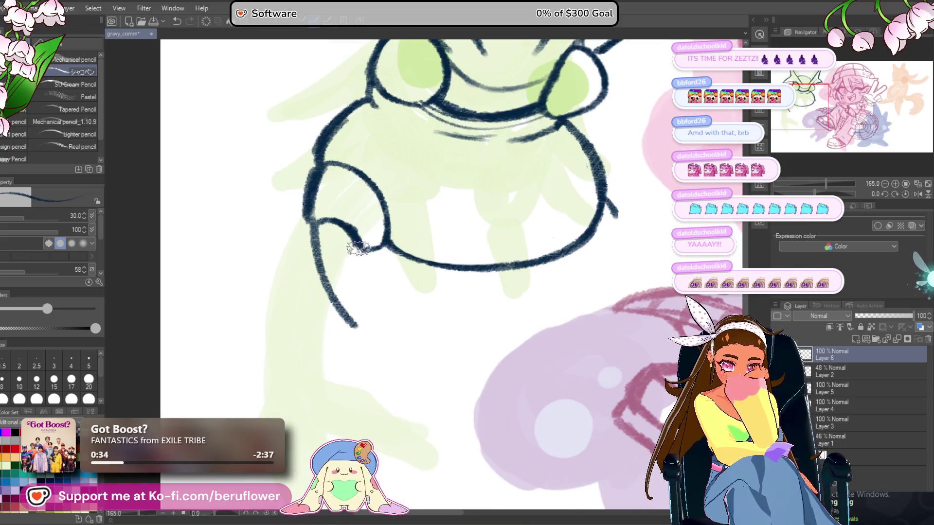
pyautogui.moveTo(361, 249); pyautogui.dragTo(368, 316)
pyautogui.hotkey('ctrl', 'z')
pyautogui.moveTo(361, 246)
pyautogui.mouseDown()
pyautogui.moveTo(374, 331)
pyautogui.moveTo(368, 337)
pyautogui.mouseUp()
pyautogui.moveTo(645, 231); pyautogui.dragTo(570, 316)
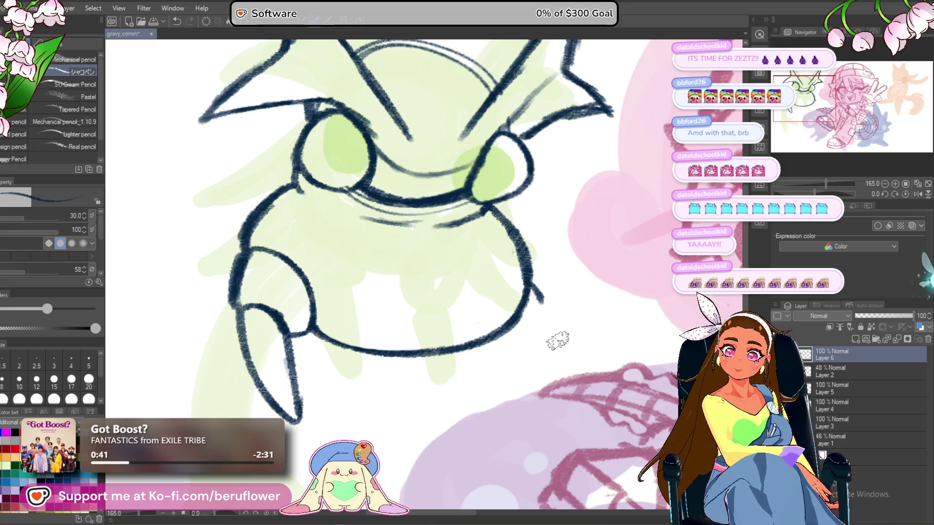
pyautogui.hotkey('ctrl', 'z')
pyautogui.hotkey('ctrl', 'z')
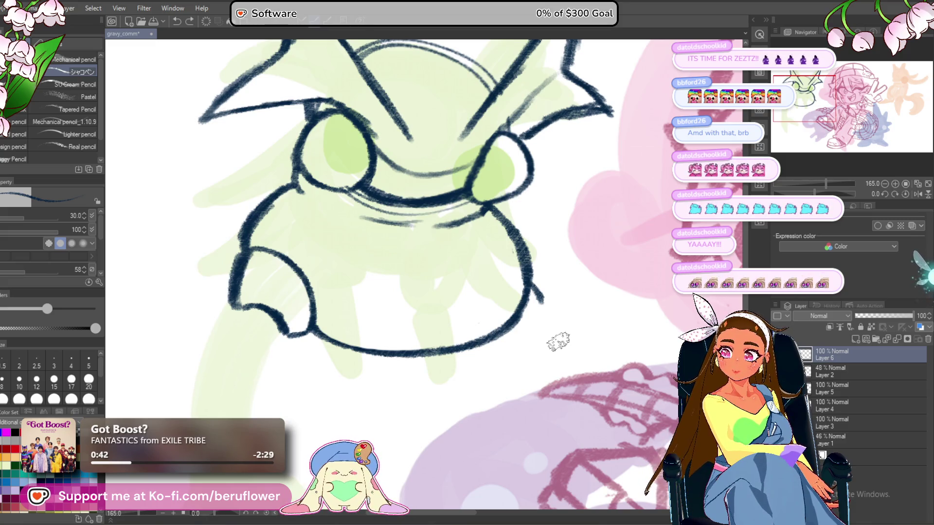
pyautogui.moveTo(556, 329); pyautogui.dragTo(562, 279)
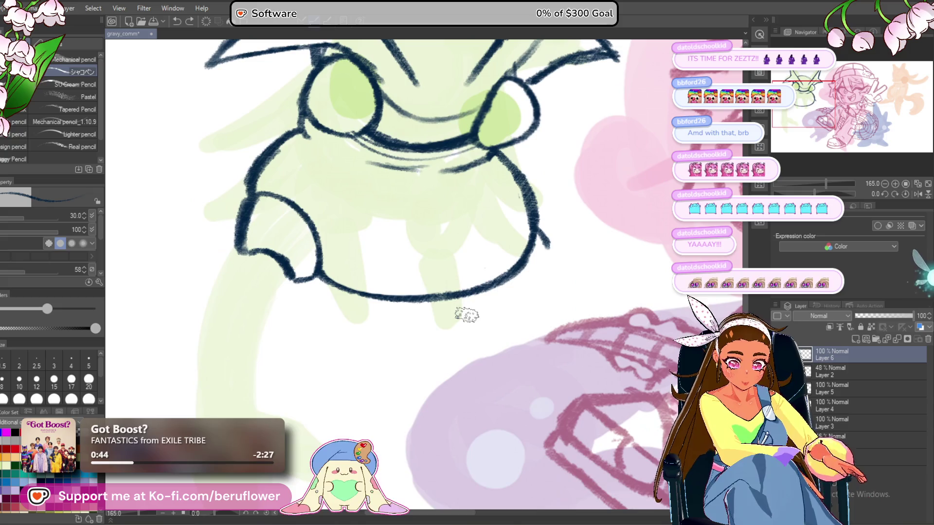
pyautogui.moveTo(254, 262); pyautogui.dragTo(267, 253)
pyautogui.moveTo(298, 216); pyautogui.dragTo(314, 220)
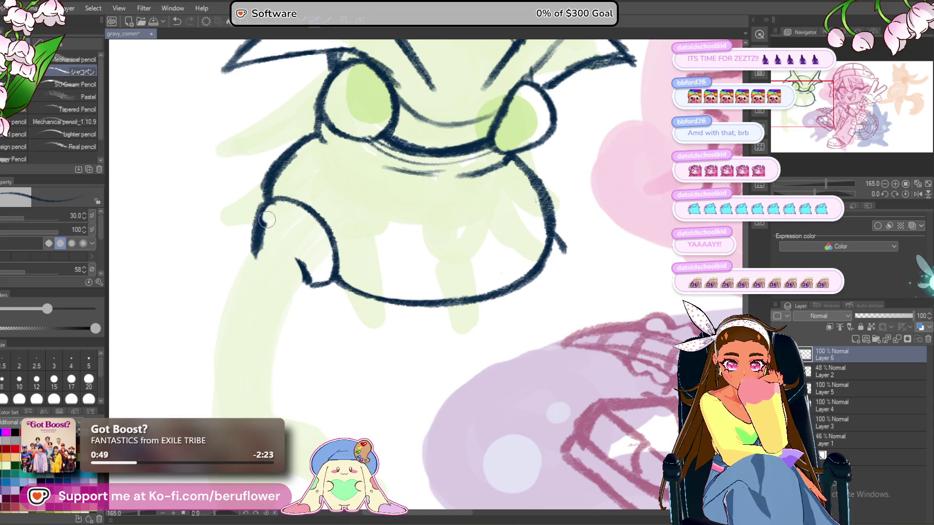
# Draw a long curve down from the foot and thicken its left edge.
pyautogui.moveTo(275, 245)
pyautogui.mouseDown()
pyautogui.moveTo(326, 282)
pyautogui.moveTo(271, 250)
pyautogui.moveTo(277, 258)
pyautogui.mouseUp()
pyautogui.moveTo(390, 236); pyautogui.dragTo(402, 217)
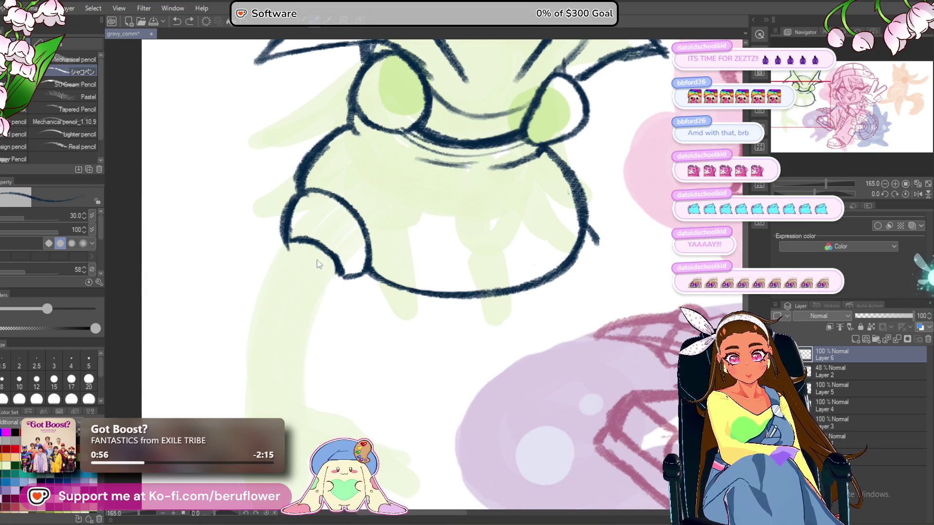
pyautogui.moveTo(291, 247)
pyautogui.mouseDown()
pyautogui.moveTo(341, 345)
pyautogui.moveTo(336, 338)
pyautogui.mouseUp()
pyautogui.moveTo(307, 306); pyautogui.dragTo(347, 351)
pyautogui.moveTo(299, 189)
pyautogui.mouseDown()
pyautogui.moveTo(288, 243)
pyautogui.moveTo(292, 193)
pyautogui.mouseUp()
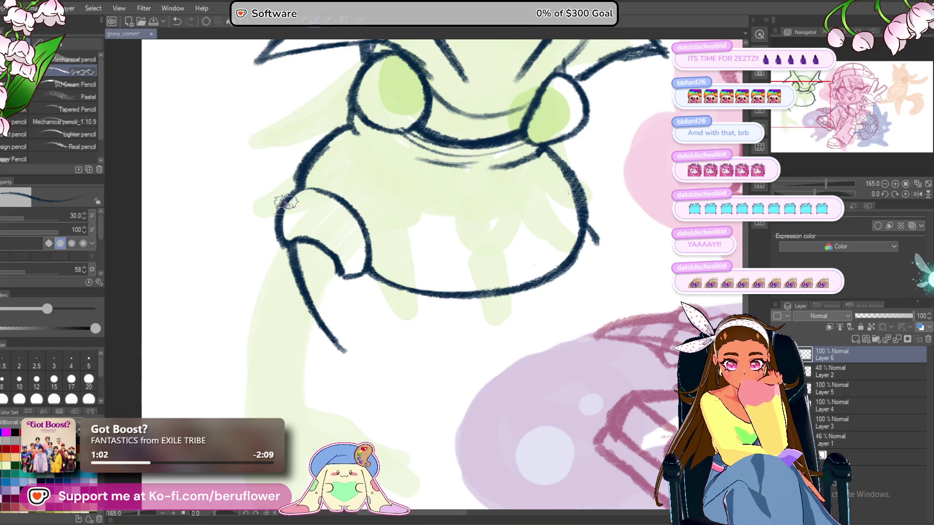
# Sketch the pointed claw under the foot and ink its edges darker.
pyautogui.moveTo(381, 250)
pyautogui.mouseDown()
pyautogui.moveTo(393, 231)
pyautogui.moveTo(354, 278)
pyautogui.moveTo(360, 313)
pyautogui.mouseUp()
pyautogui.moveTo(340, 244); pyautogui.dragTo(362, 334)
pyautogui.moveTo(356, 279); pyautogui.dragTo(354, 342)
pyautogui.moveTo(331, 300); pyautogui.dragTo(361, 343)
pyautogui.moveTo(341, 258)
pyautogui.mouseDown()
pyautogui.moveTo(355, 278)
pyautogui.moveTo(363, 343)
pyautogui.mouseUp()
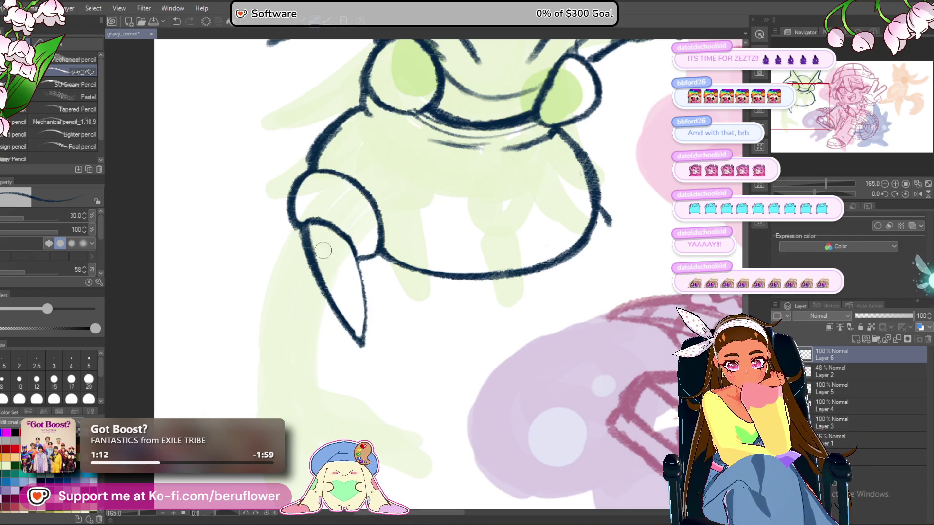
pyautogui.moveTo(357, 262); pyautogui.dragTo(361, 343)
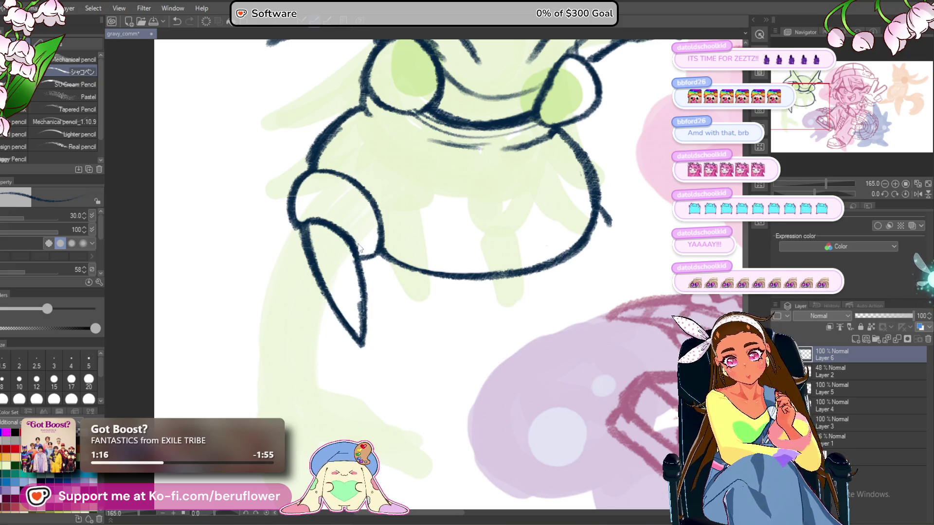
pyautogui.moveTo(359, 255)
pyautogui.mouseDown()
pyautogui.moveTo(361, 338)
pyautogui.moveTo(274, 402)
pyautogui.mouseUp()
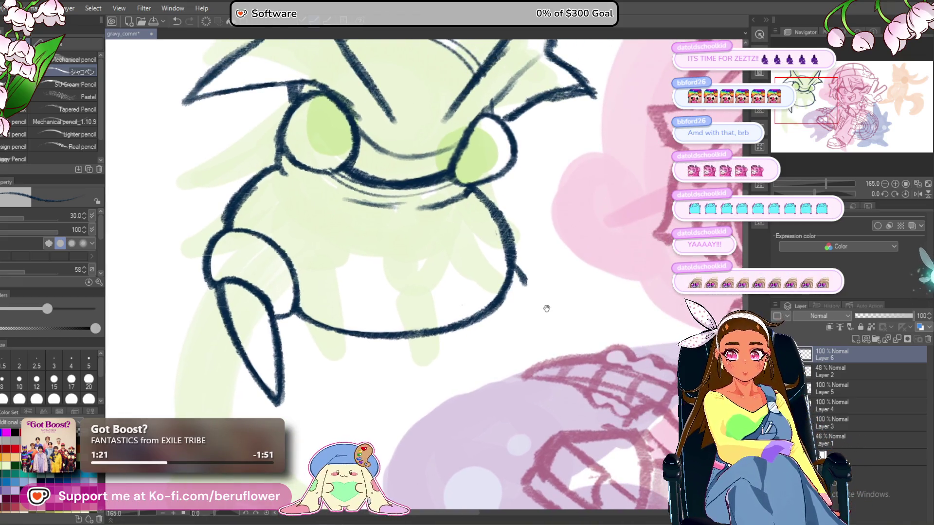
# Sketch a smaller claw under the body's right side.
pyautogui.moveTo(517, 274)
pyautogui.mouseDown()
pyautogui.moveTo(508, 311)
pyautogui.moveTo(487, 328)
pyautogui.moveTo(501, 336)
pyautogui.mouseUp()
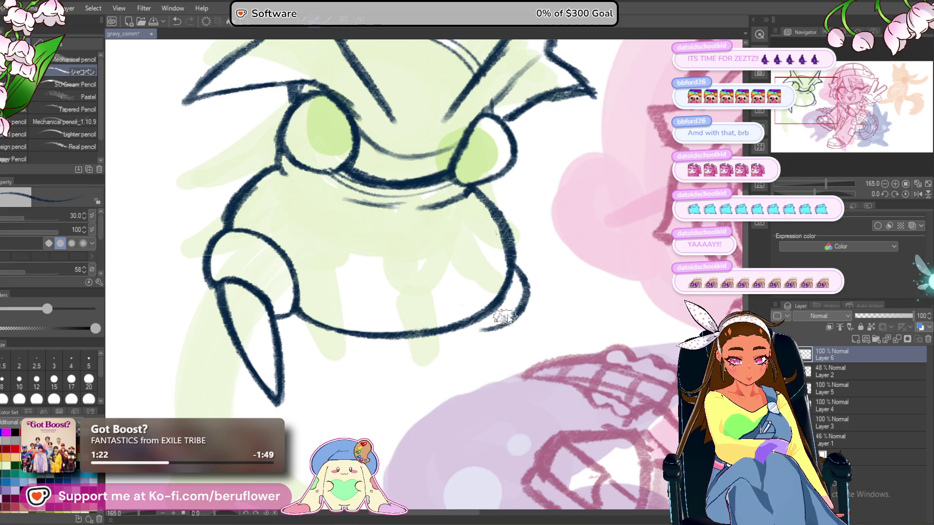
pyautogui.scroll(-3, 383, 373)
pyautogui.scroll(5, 305, 183)
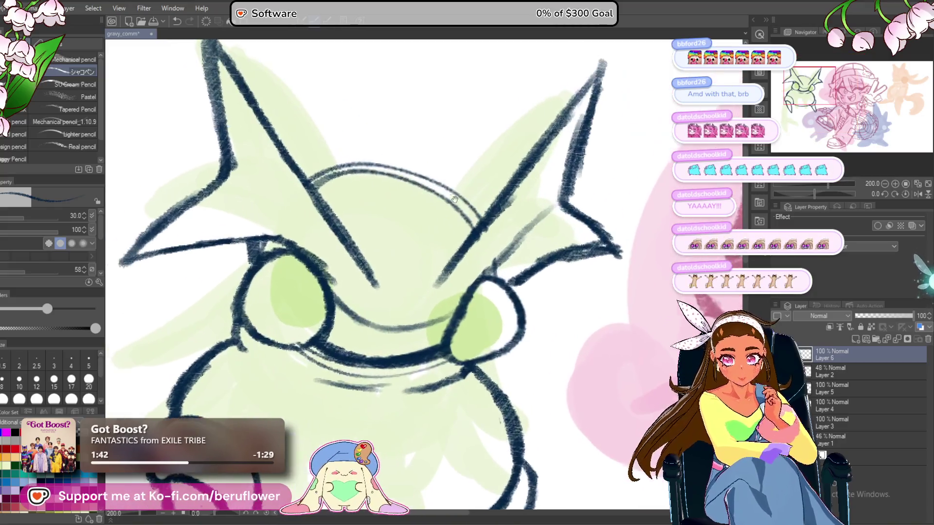
# Ink the top of the head arc and erase its light inner strokes.
pyautogui.moveTo(307, 183)
pyautogui.mouseDown()
pyautogui.moveTo(407, 163)
pyautogui.moveTo(447, 178)
pyautogui.moveTo(489, 222)
pyautogui.mouseUp()
pyautogui.moveTo(465, 143); pyautogui.dragTo(487, 146)
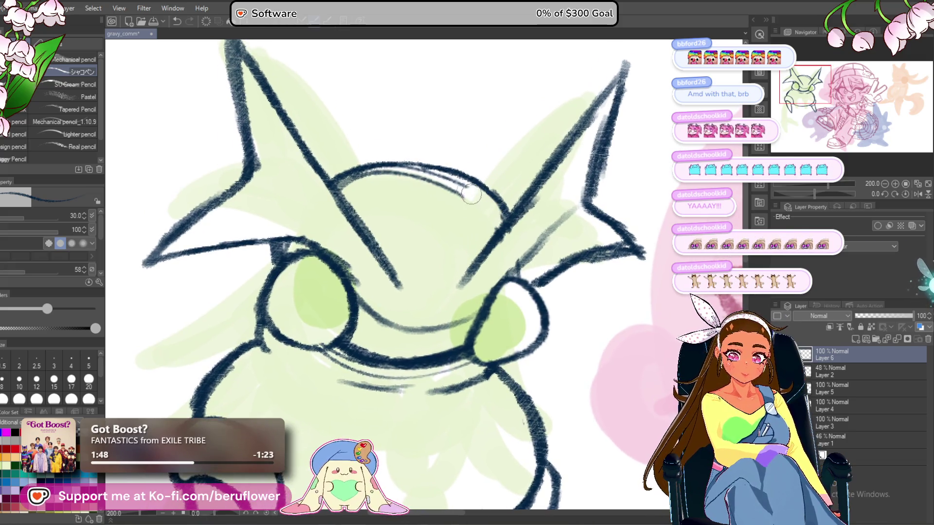
pyautogui.moveTo(473, 196); pyautogui.dragTo(371, 179)
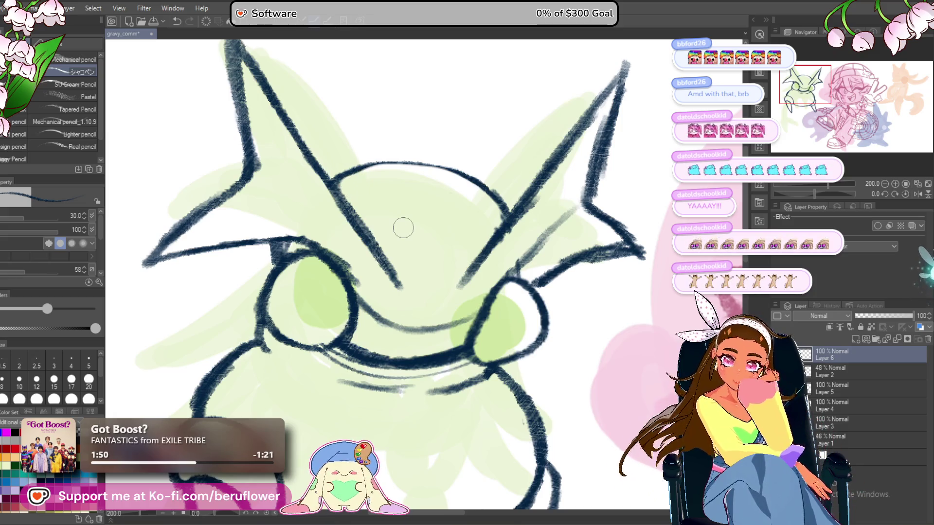
# Ink the inner edges of the left and right horns down toward the face.
pyautogui.moveTo(403, 227); pyautogui.dragTo(405, 228)
pyautogui.moveTo(258, 168); pyautogui.dragTo(382, 280)
pyautogui.scroll(-5, 382, 280)
pyautogui.scroll(3, 382, 280)
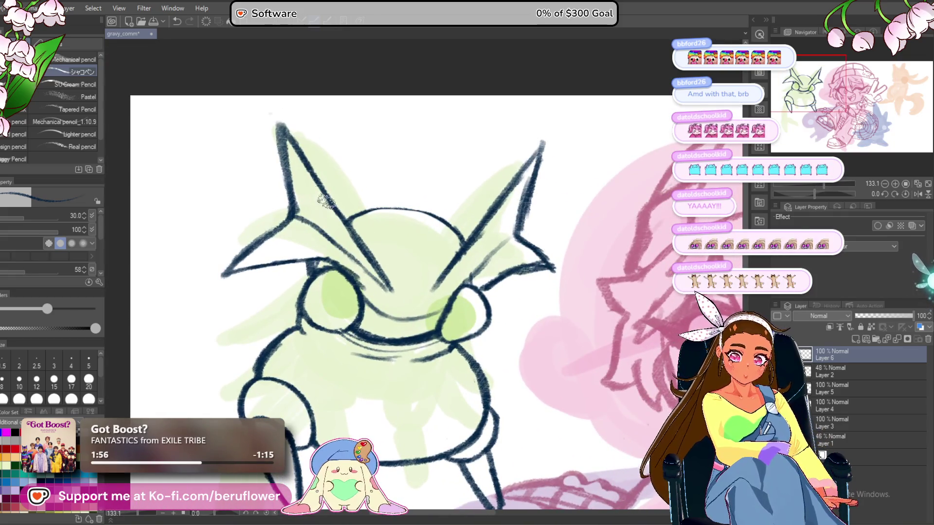
pyautogui.moveTo(282, 124); pyautogui.dragTo(393, 285)
pyautogui.scroll(-4, 375, 254)
pyautogui.scroll(5, 523, 154)
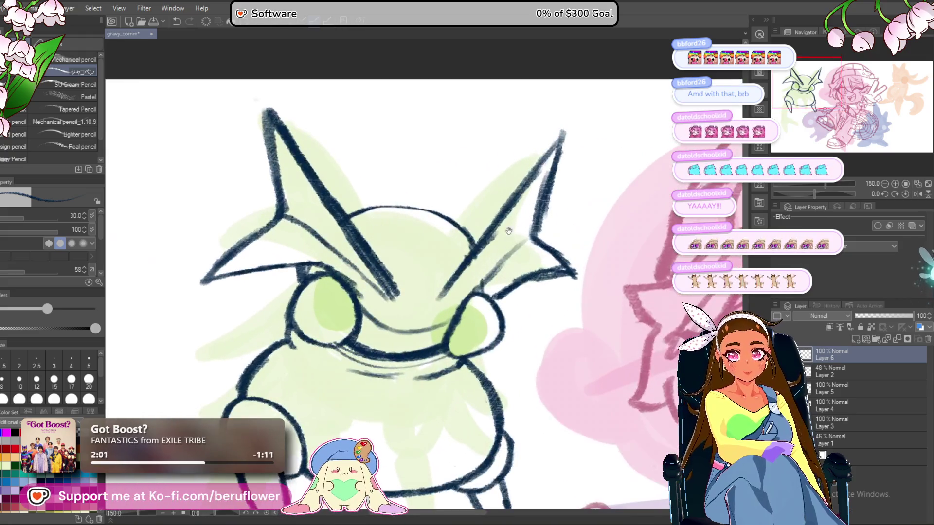
pyautogui.moveTo(523, 155); pyautogui.dragTo(407, 277)
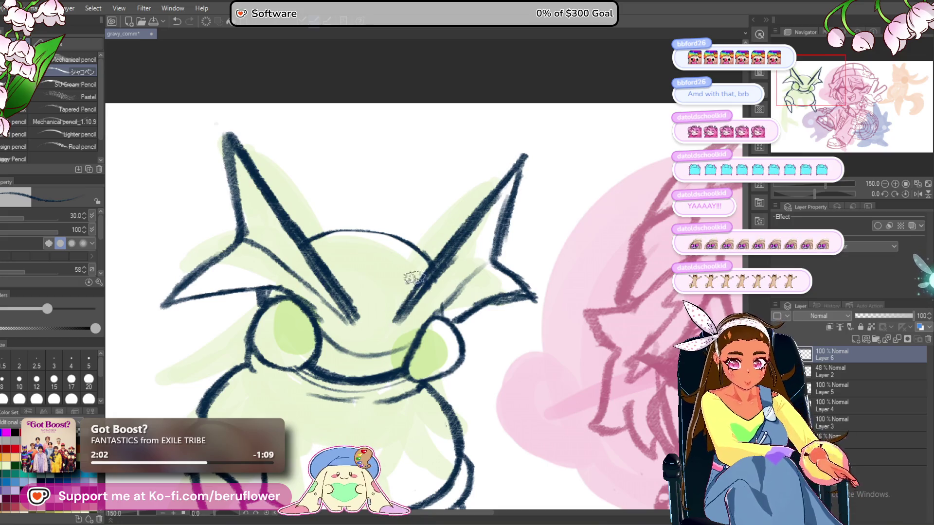
pyautogui.scroll(-4, 439, 243)
pyautogui.scroll(3, 439, 243)
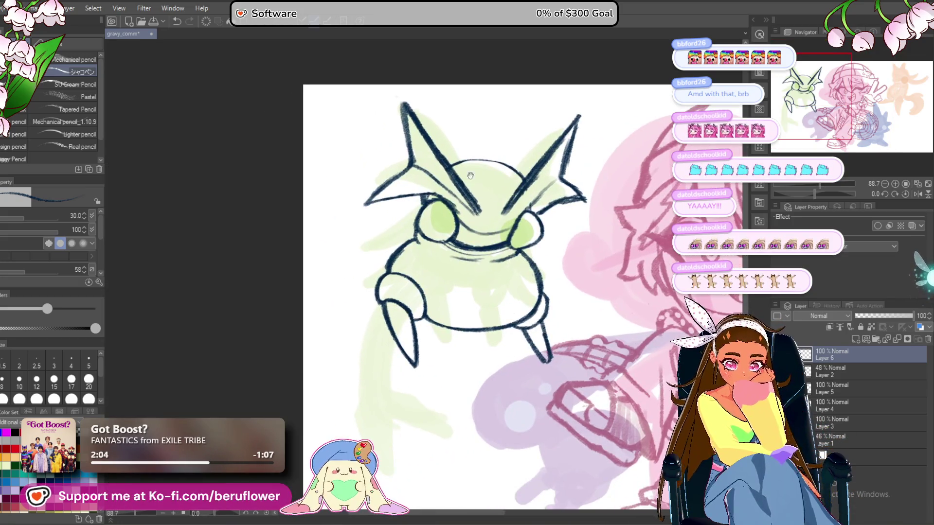
# Draw a spike sticking out from the body's left edge.
pyautogui.moveTo(423, 193); pyautogui.dragTo(354, 254)
pyautogui.hotkey('ctrl', 'z')
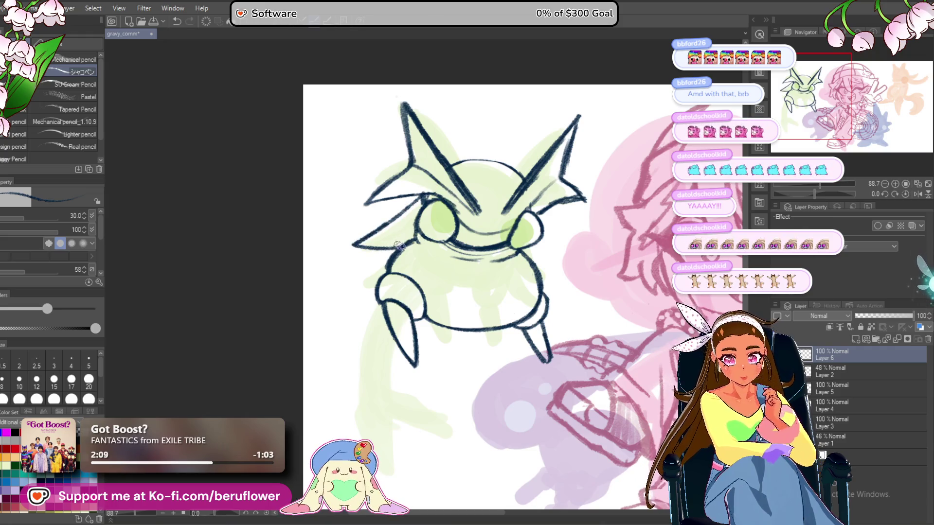
pyautogui.scroll(-2, 415, 229)
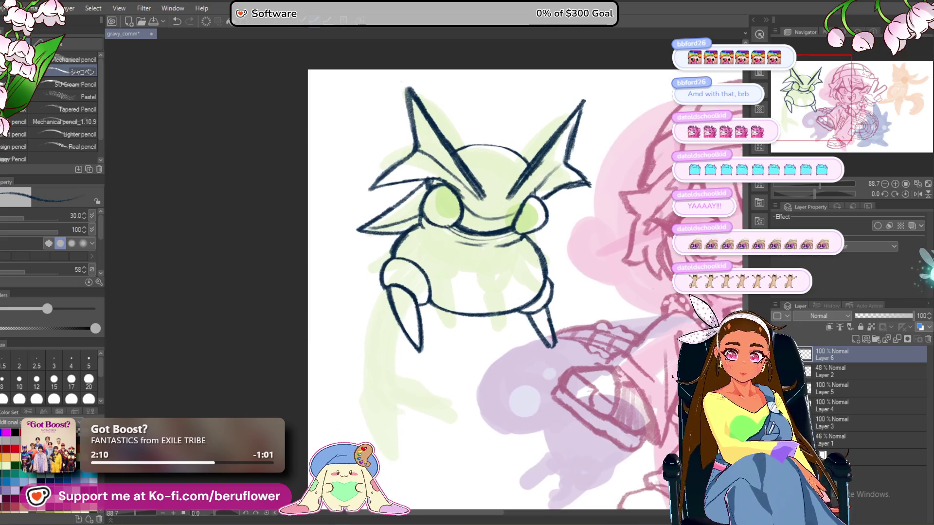
pyautogui.moveTo(390, 236); pyautogui.dragTo(341, 278)
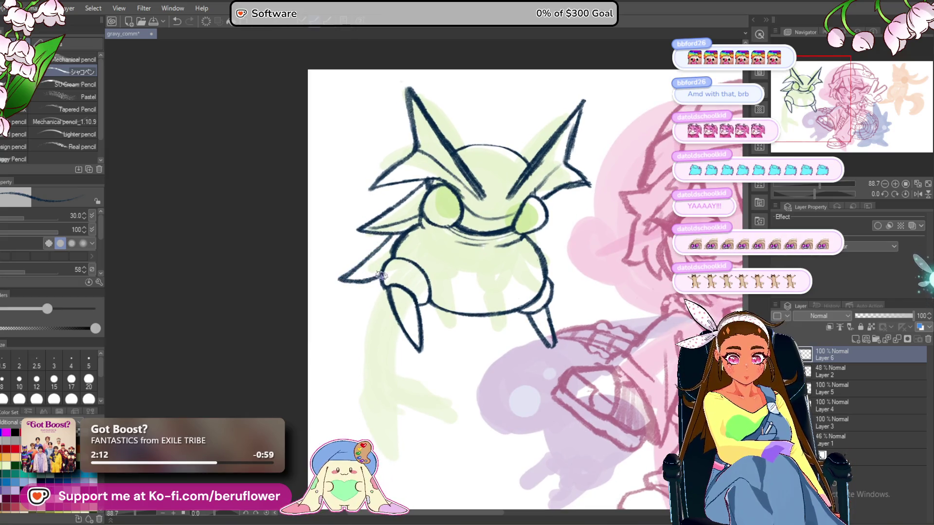
# Add a flatter, extended spike beside the right eye, removing a stray line by the right leg.
pyautogui.moveTo(629, 202); pyautogui.dragTo(546, 211)
pyautogui.moveTo(460, 207); pyautogui.dragTo(506, 265)
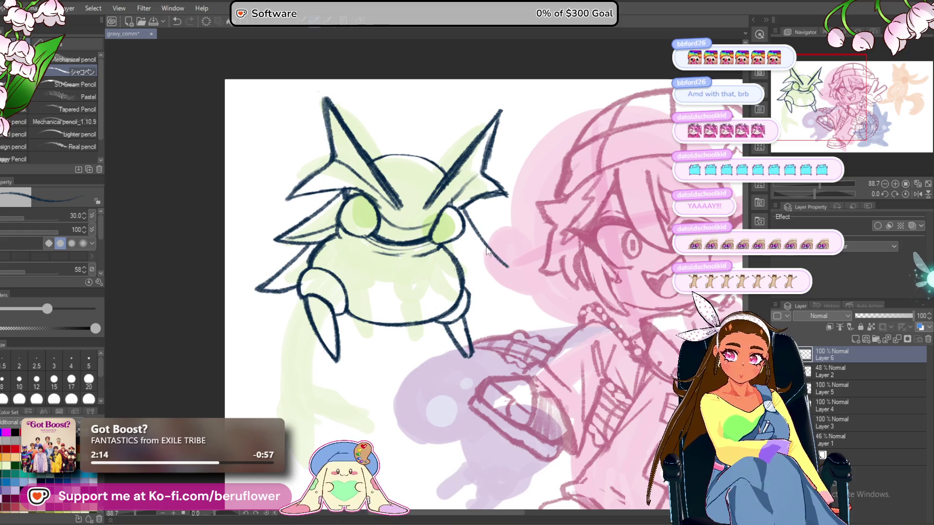
pyautogui.hotkey('ctrl', 'z')
pyautogui.moveTo(462, 219); pyautogui.dragTo(518, 261)
pyautogui.moveTo(460, 246); pyautogui.dragTo(447, 249)
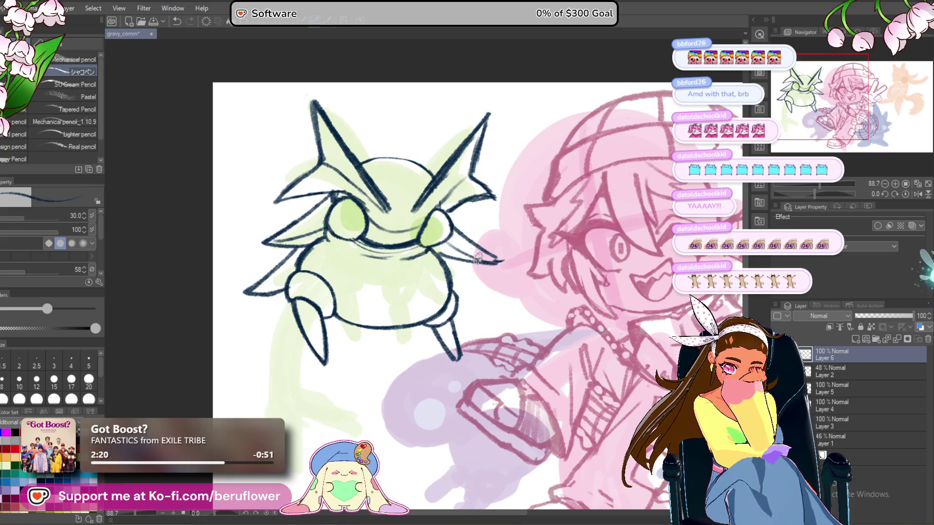
pyautogui.moveTo(510, 271)
pyautogui.mouseDown()
pyautogui.moveTo(491, 251)
pyautogui.moveTo(478, 251)
pyautogui.moveTo(474, 271)
pyautogui.mouseUp()
pyautogui.hotkey('ctrl', 'z')
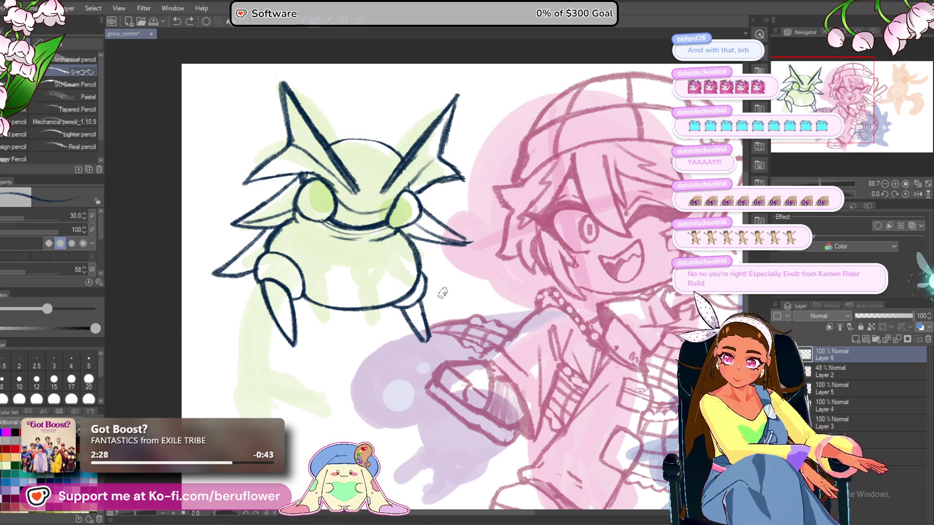
pyautogui.moveTo(426, 294); pyautogui.dragTo(414, 298)
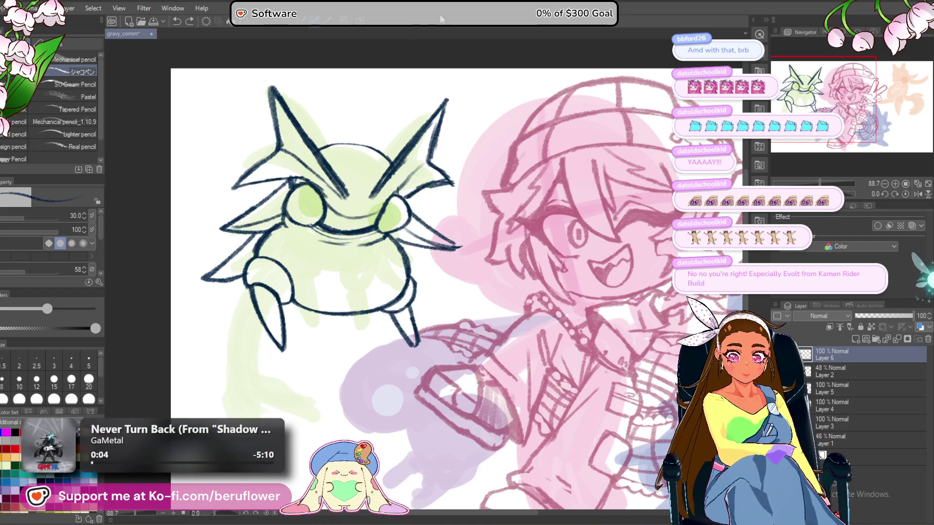
# Draw several new spike lines along the right side of the body, redoing the last pair.
pyautogui.scroll(-1, 393, 258)
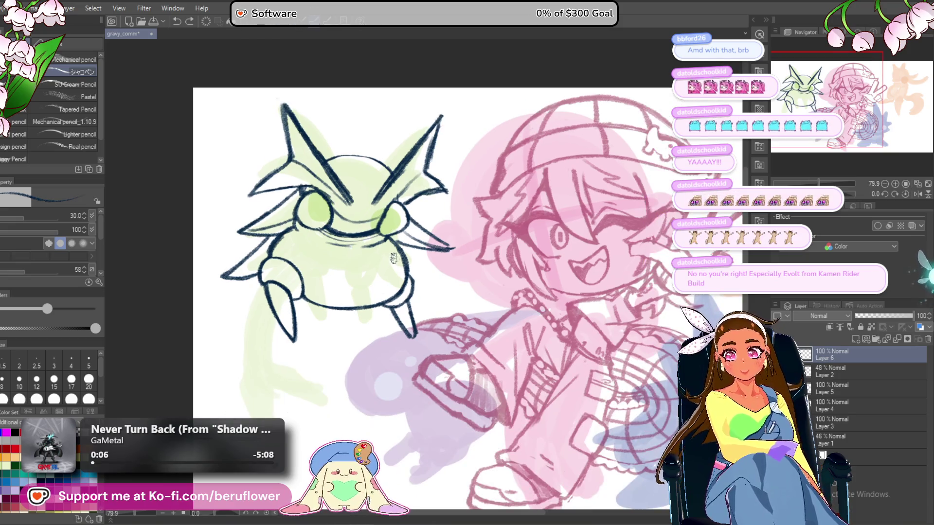
pyautogui.scroll(5, 393, 258)
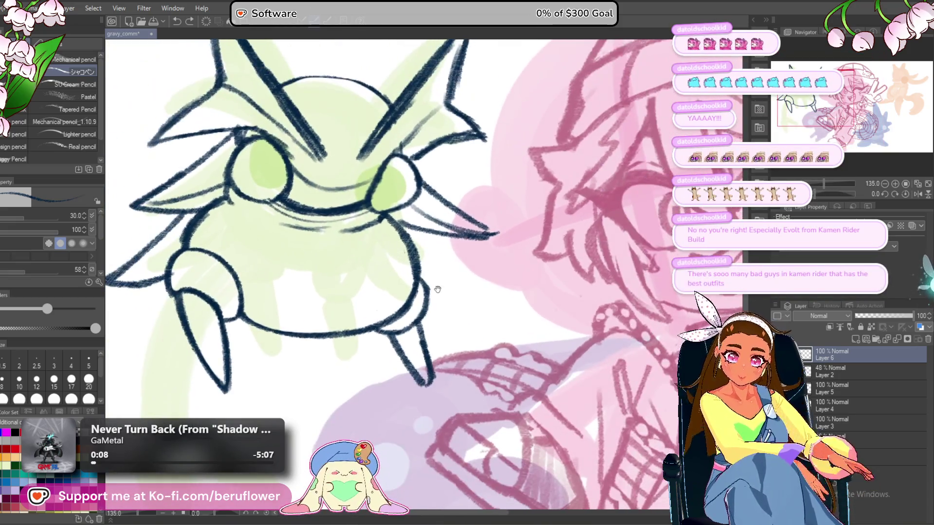
pyautogui.moveTo(437, 290); pyautogui.dragTo(433, 267)
pyautogui.moveTo(404, 207); pyautogui.dragTo(479, 267)
pyautogui.moveTo(421, 270); pyautogui.dragTo(447, 278)
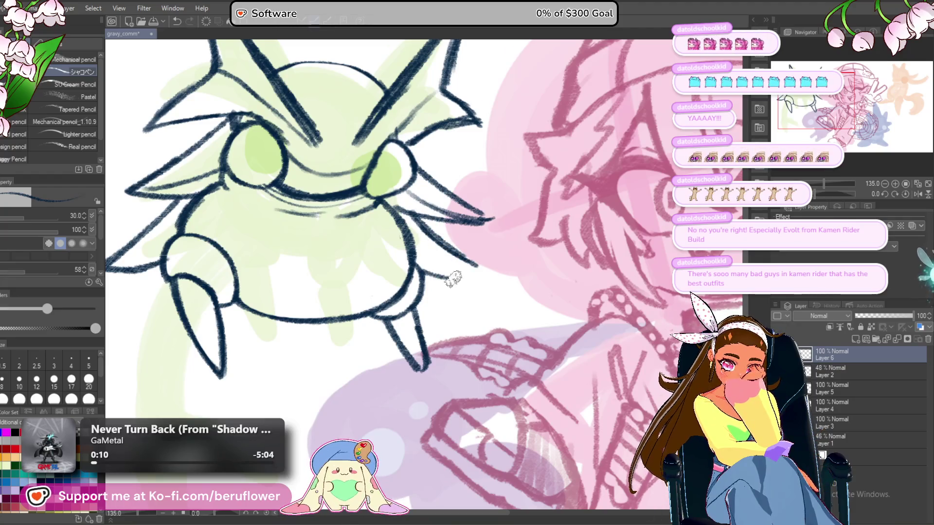
pyautogui.hotkey('ctrl', 'z')
pyautogui.hotkey('ctrl', 'z')
pyautogui.moveTo(421, 218); pyautogui.dragTo(480, 267)
pyautogui.moveTo(421, 269); pyautogui.dragTo(468, 280)
pyautogui.moveTo(453, 246); pyautogui.dragTo(495, 285)
pyautogui.moveTo(411, 221)
pyautogui.mouseDown()
pyautogui.moveTo(464, 273)
pyautogui.moveTo(504, 289)
pyautogui.mouseUp()
# Recenter and zoom the view over the whole drawing and the bug's feet.
pyautogui.moveTo(343, 282)
pyautogui.mouseDown()
pyautogui.moveTo(473, 231)
pyautogui.moveTo(507, 250)
pyautogui.mouseUp()
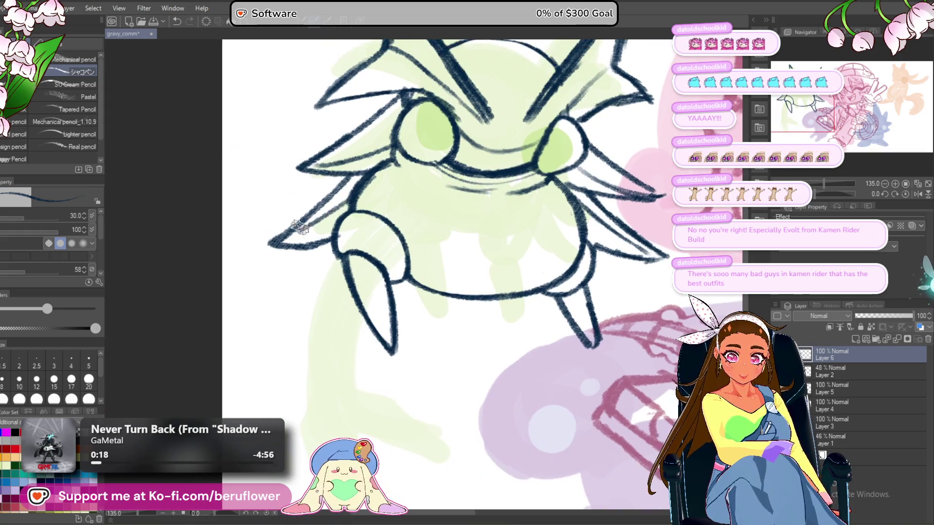
pyautogui.scroll(-3, 432, 147)
pyautogui.scroll(-3, 503, 222)
pyautogui.scroll(2, 503, 221)
pyautogui.moveTo(502, 221); pyautogui.dragTo(404, 234)
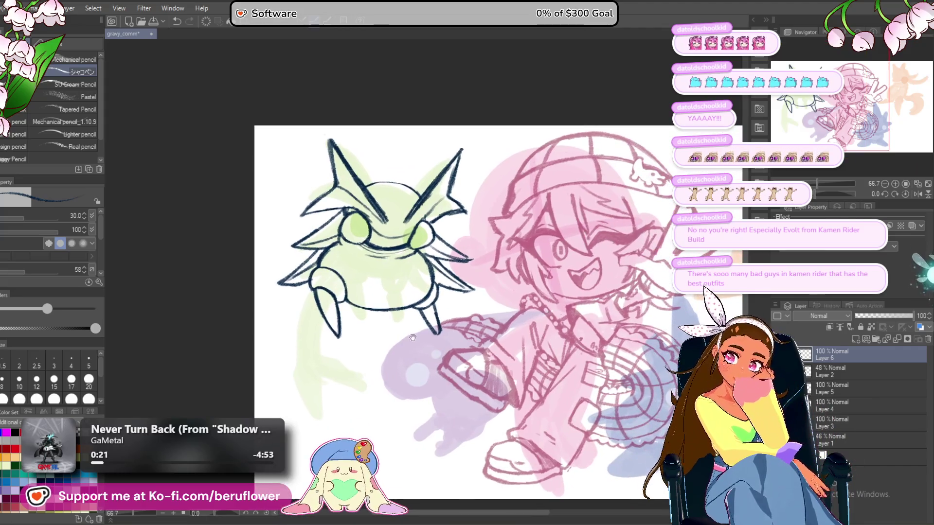
pyautogui.moveTo(452, 366); pyautogui.dragTo(462, 343)
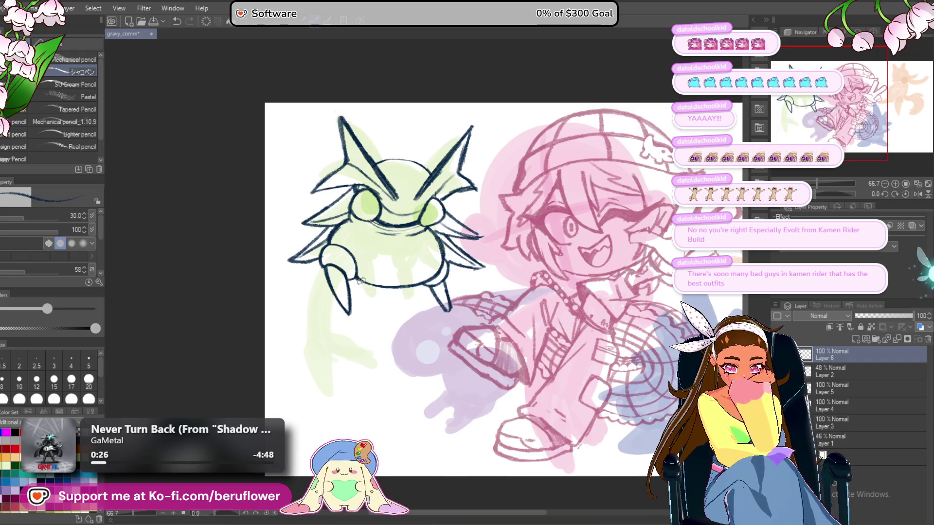
pyautogui.scroll(4, 348, 317)
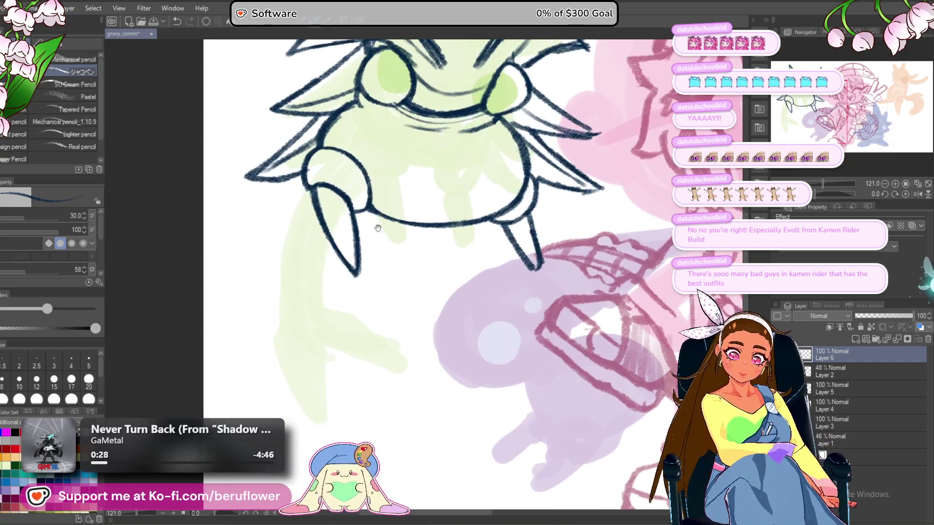
pyautogui.moveTo(309, 157); pyautogui.dragTo(311, 156)
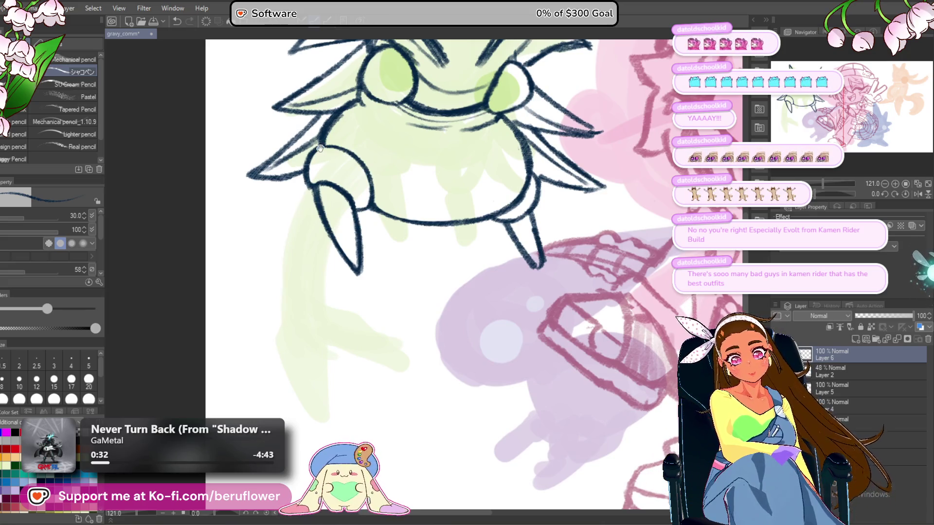
# Draw the tail's outer and inner curved lines down from the bug creature's left side.
pyautogui.moveTo(445, 214); pyautogui.dragTo(448, 211)
pyautogui.moveTo(311, 163); pyautogui.dragTo(360, 378)
pyautogui.moveTo(396, 309); pyautogui.dragTo(391, 316)
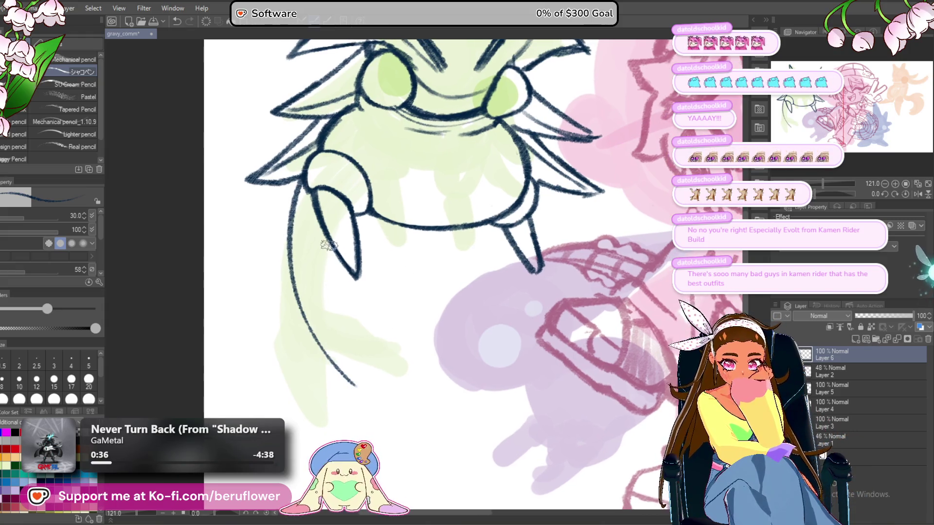
pyautogui.moveTo(323, 222); pyautogui.dragTo(353, 351)
pyautogui.hotkey('ctrl', 'z')
pyautogui.moveTo(324, 243); pyautogui.dragTo(330, 217)
pyautogui.moveTo(333, 203); pyautogui.dragTo(360, 346)
pyautogui.hotkey('ctrl', 'z')
pyautogui.moveTo(328, 209); pyautogui.dragTo(365, 350)
# Extend the tail's lower line down toward the canvas's bottom edge.
pyautogui.moveTo(552, 267)
pyautogui.mouseDown()
pyautogui.moveTo(503, 362)
pyautogui.moveTo(457, 403)
pyautogui.moveTo(466, 292)
pyautogui.mouseUp()
pyautogui.moveTo(473, 326)
pyautogui.mouseDown()
pyautogui.moveTo(477, 335)
pyautogui.moveTo(487, 286)
pyautogui.mouseUp()
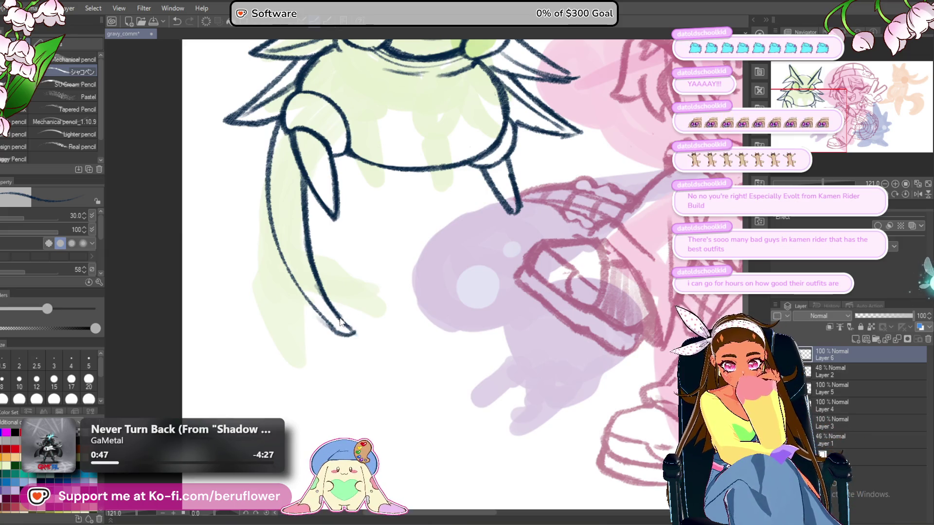
pyautogui.moveTo(321, 311); pyautogui.dragTo(307, 272)
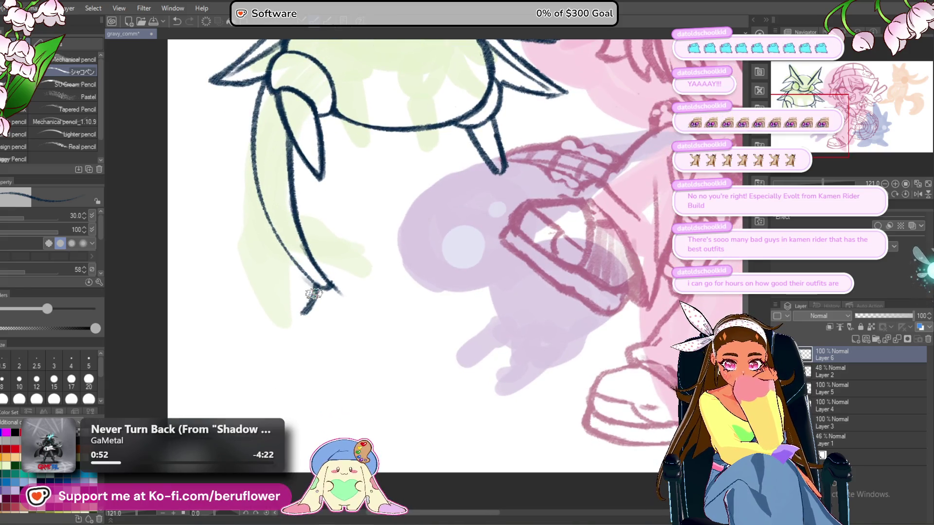
pyautogui.moveTo(316, 287)
pyautogui.mouseDown()
pyautogui.moveTo(301, 317)
pyautogui.moveTo(324, 379)
pyautogui.mouseUp()
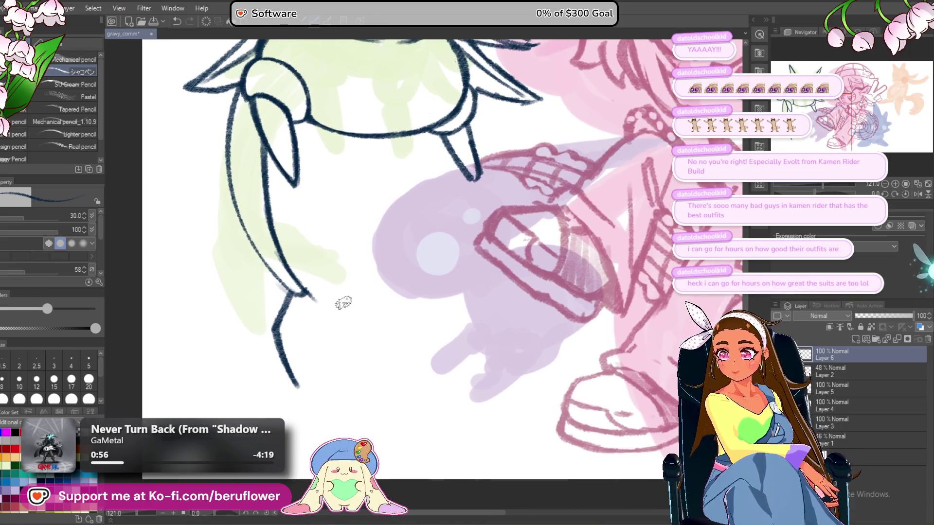
# Sketch the first down-right stroke of the tail tip from the tail end.
pyautogui.moveTo(352, 326)
pyautogui.mouseDown()
pyautogui.moveTo(364, 295)
pyautogui.moveTo(342, 311)
pyautogui.mouseUp()
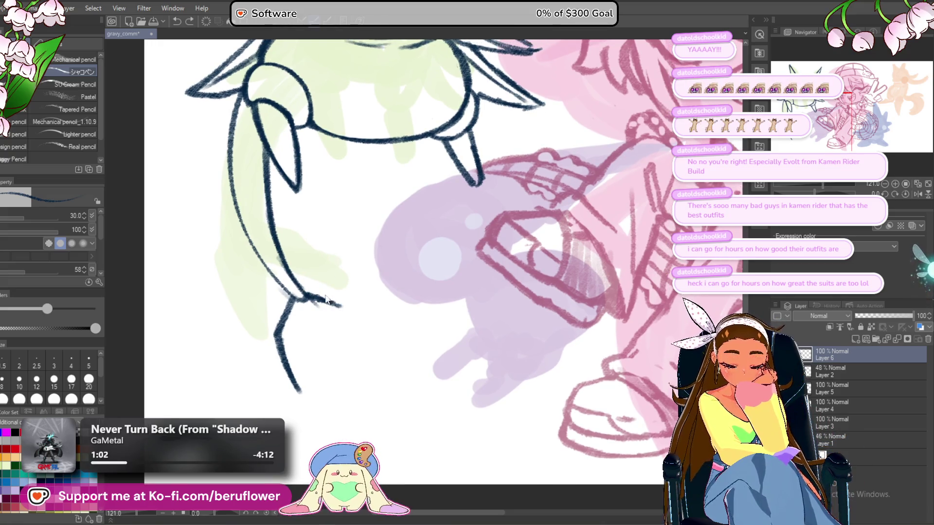
pyautogui.moveTo(315, 293)
pyautogui.mouseDown()
pyautogui.moveTo(339, 305)
pyautogui.moveTo(387, 360)
pyautogui.mouseUp()
pyautogui.moveTo(346, 301)
pyautogui.mouseDown()
pyautogui.moveTo(331, 276)
pyautogui.moveTo(378, 332)
pyautogui.mouseUp()
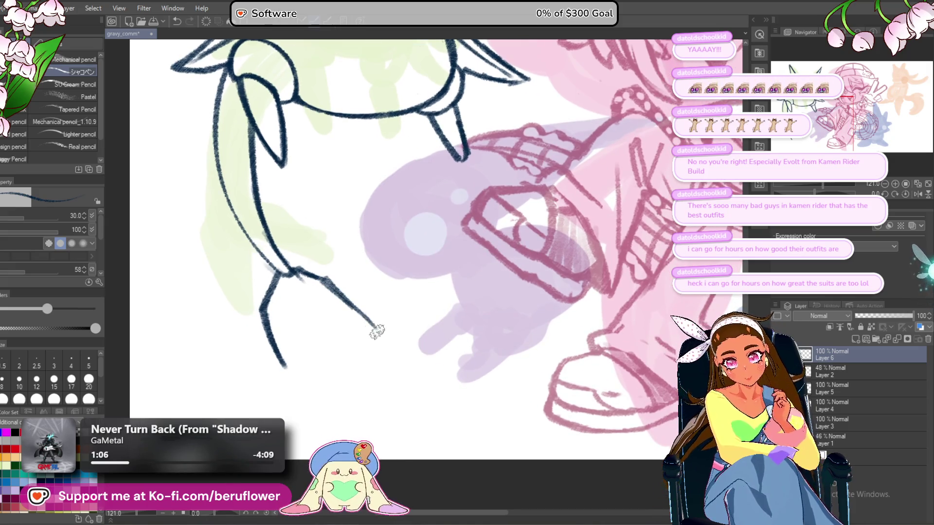
pyautogui.hotkey('ctrl', 'z')
pyautogui.moveTo(316, 271); pyautogui.dragTo(360, 321)
pyautogui.moveTo(334, 290)
pyautogui.mouseDown()
pyautogui.moveTo(356, 292)
pyautogui.moveTo(333, 299)
pyautogui.moveTo(334, 287)
pyautogui.moveTo(298, 305)
pyautogui.moveTo(329, 362)
pyautogui.mouseUp()
pyautogui.hotkey('ctrl', 'z')
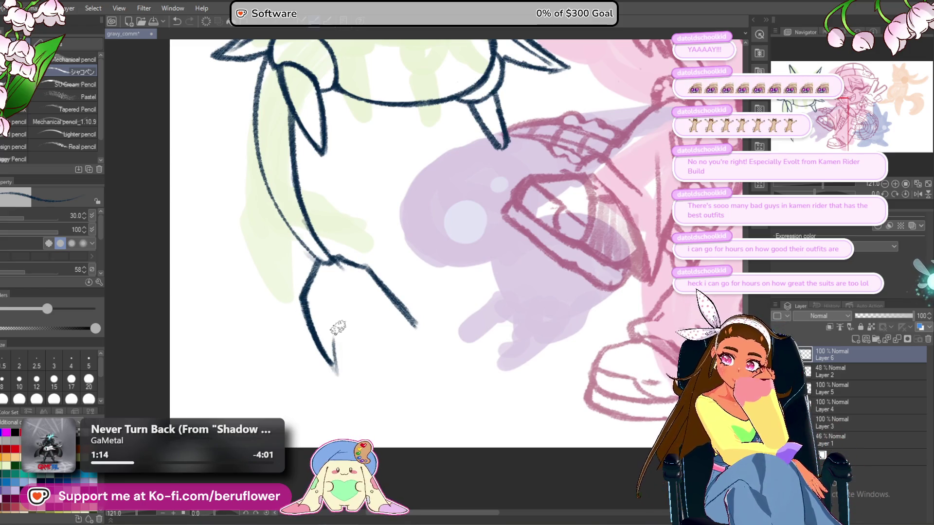
# Draw the forked pointed tip's two prongs, hatch the left prong and darken the right edge.
pyautogui.moveTo(345, 302); pyautogui.dragTo(349, 305)
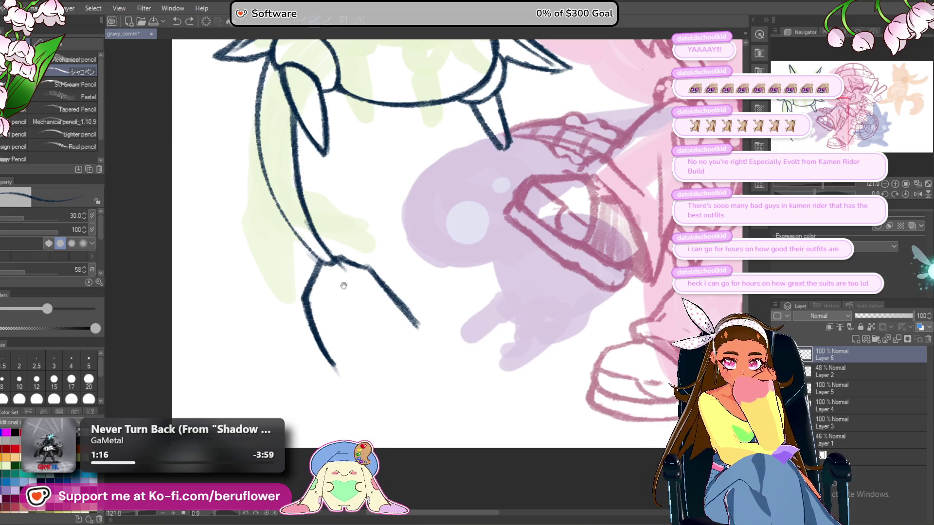
pyautogui.moveTo(335, 265)
pyautogui.mouseDown()
pyautogui.moveTo(377, 329)
pyautogui.moveTo(358, 382)
pyautogui.mouseUp()
pyautogui.moveTo(323, 329); pyautogui.dragTo(357, 382)
pyautogui.moveTo(362, 307); pyautogui.dragTo(433, 343)
pyautogui.moveTo(324, 306); pyautogui.dragTo(339, 312)
pyautogui.moveTo(331, 267); pyautogui.dragTo(358, 365)
pyautogui.moveTo(335, 313); pyautogui.dragTo(369, 382)
pyautogui.moveTo(350, 268)
pyautogui.mouseDown()
pyautogui.moveTo(428, 323)
pyautogui.moveTo(344, 363)
pyautogui.mouseUp()
pyautogui.scroll(-4, 435, 346)
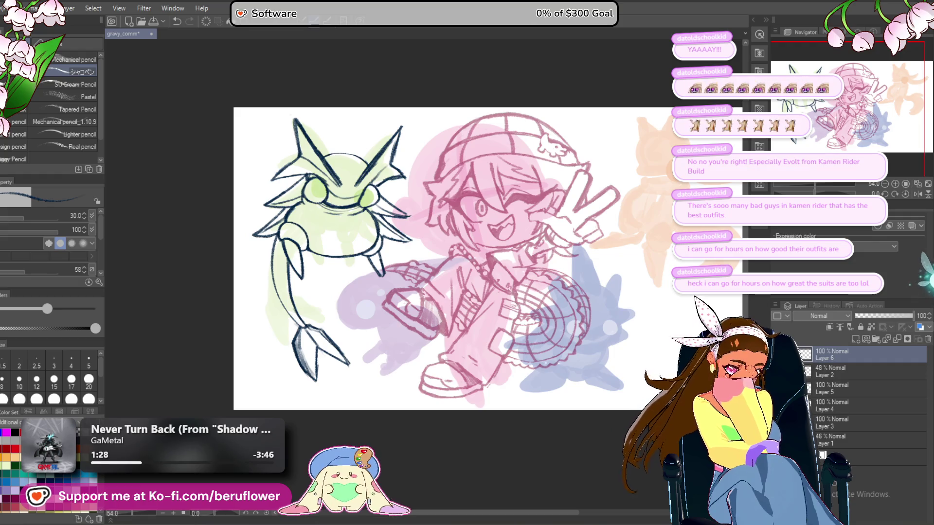
# Hide the colour blob layer and raise Layer 2, the boy's red sketch, to 100% opacity.
pyautogui.click(778, 372)
pyautogui.moveTo(663, 454); pyautogui.dragTo(600, 450)
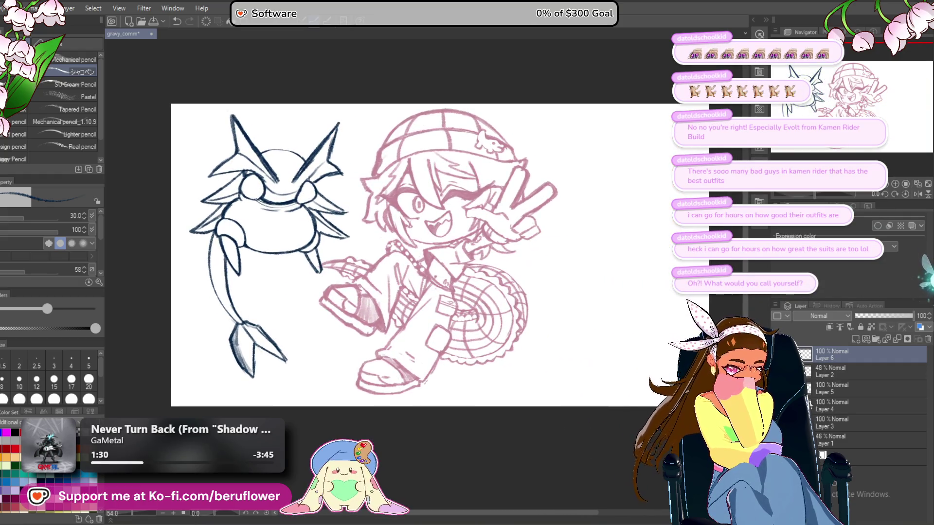
pyautogui.moveTo(777, 422); pyautogui.dragTo(777, 372)
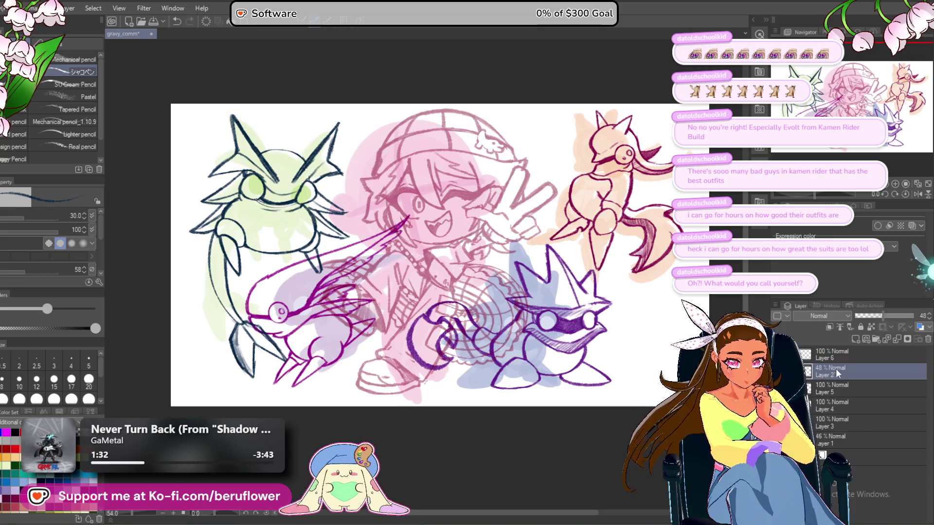
pyautogui.click(777, 371)
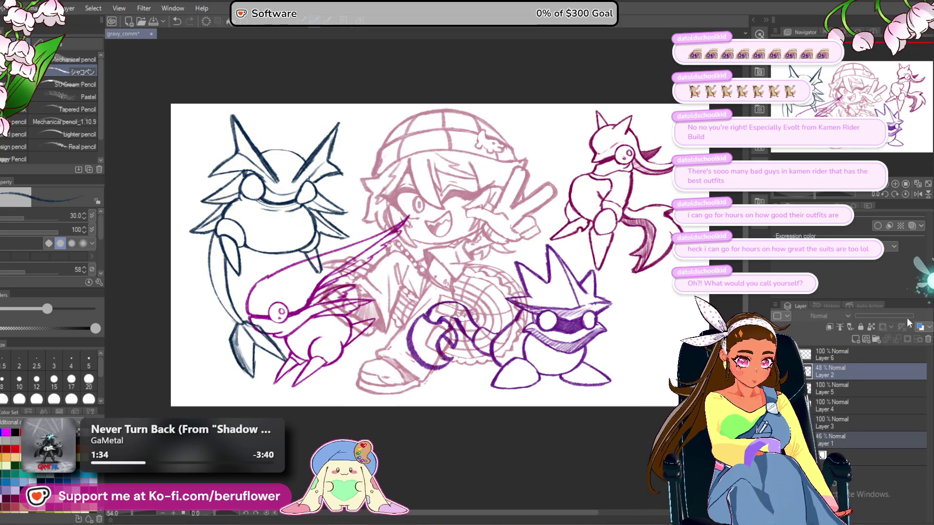
pyautogui.moveTo(887, 315); pyautogui.dragTo(931, 312)
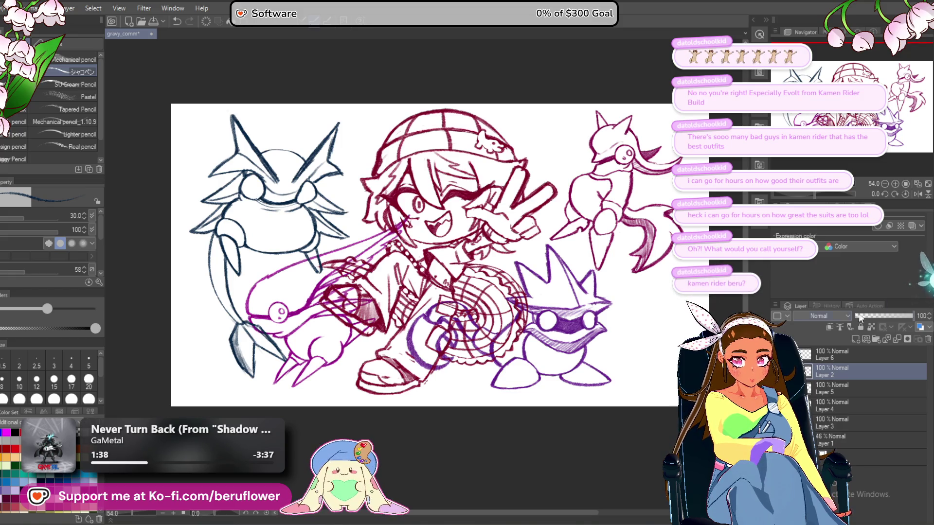
# On Layer 6, move, enlarge and rotate the blue creature about 10 degrees with Ctrl+T.
pyautogui.hotkey('alt', ']')
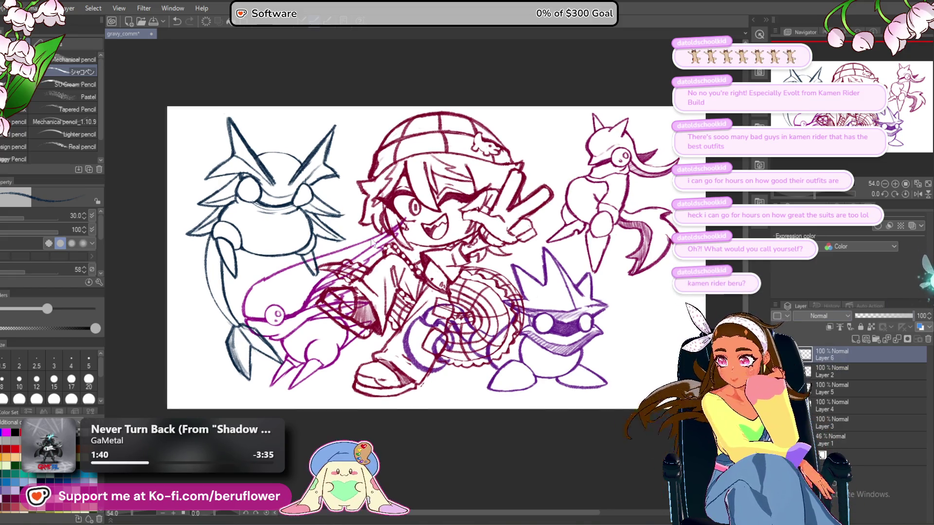
pyautogui.hotkey('ctrl', 't')
pyautogui.moveTo(314, 381)
pyautogui.mouseDown()
pyautogui.moveTo(263, 305)
pyautogui.moveTo(285, 308)
pyautogui.moveTo(273, 313)
pyautogui.mouseUp()
pyautogui.moveTo(294, 241)
pyautogui.mouseDown()
pyautogui.moveTo(310, 235)
pyautogui.moveTo(325, 247)
pyautogui.moveTo(317, 209)
pyautogui.moveTo(376, 236)
pyautogui.moveTo(348, 236)
pyautogui.mouseUp()
pyautogui.moveTo(352, 334)
pyautogui.mouseDown()
pyautogui.moveTo(371, 380)
pyautogui.moveTo(337, 284)
pyautogui.mouseUp()
pyautogui.moveTo(549, 250)
pyautogui.mouseDown()
pyautogui.moveTo(554, 201)
pyautogui.moveTo(545, 214)
pyautogui.moveTo(435, 263)
pyautogui.moveTo(346, 238)
pyautogui.moveTo(299, 254)
pyautogui.mouseUp()
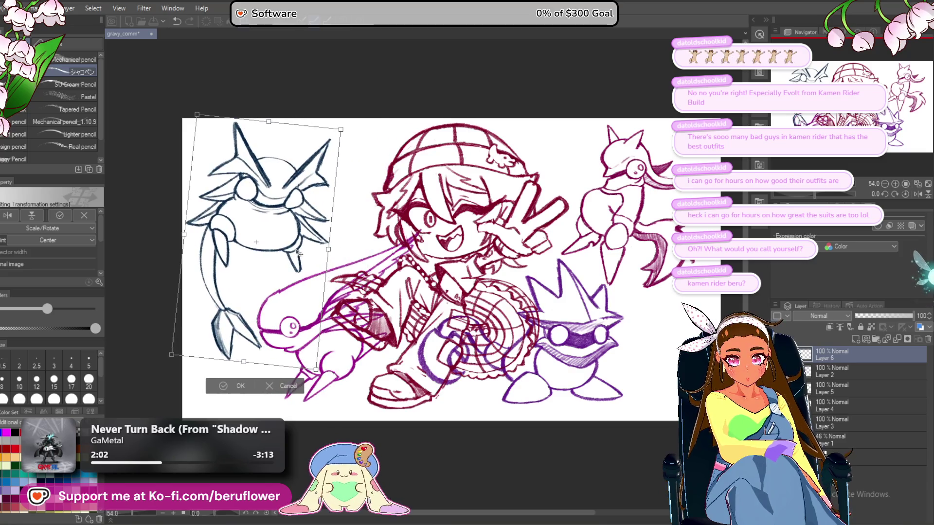
# Nudge the blue creature slightly left and up and commit its transform.
pyautogui.hotkey('ctrl', 't')
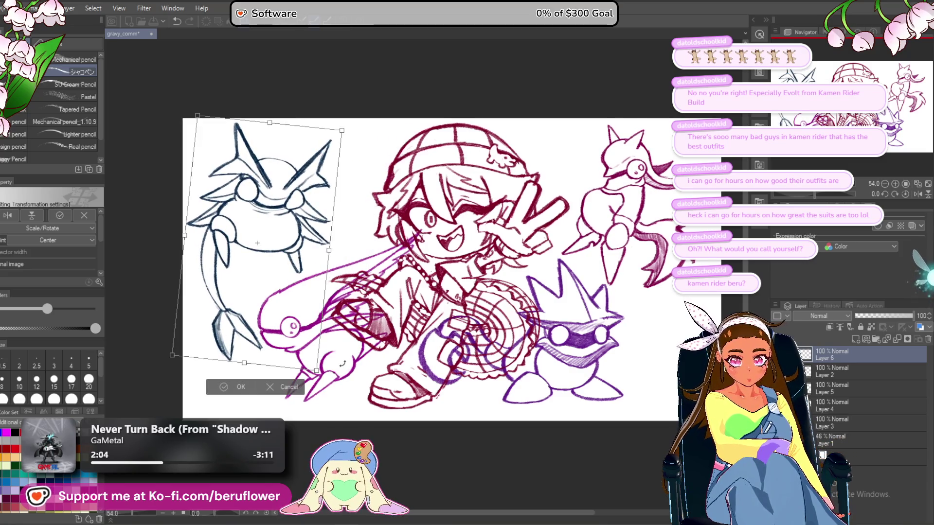
pyautogui.scroll(1, 291, 251)
pyautogui.moveTo(289, 251); pyautogui.dragTo(287, 250)
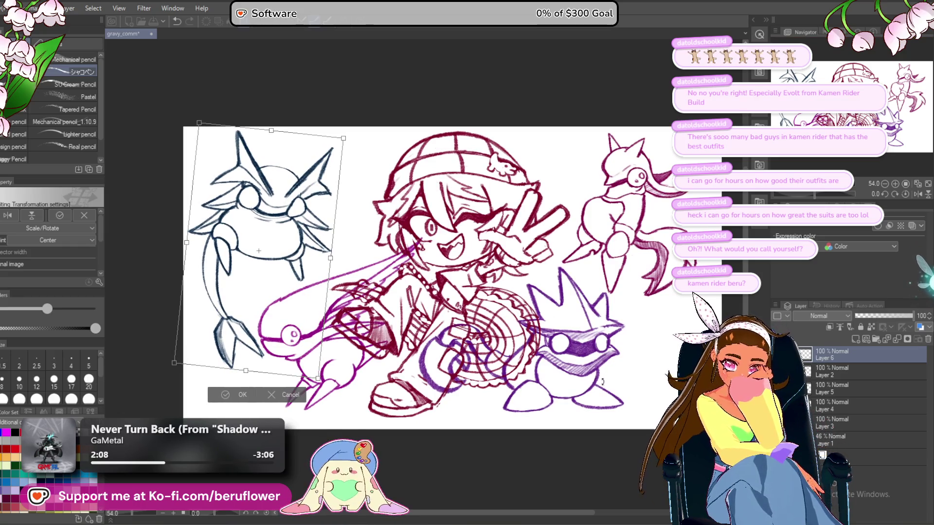
pyautogui.press('Return')
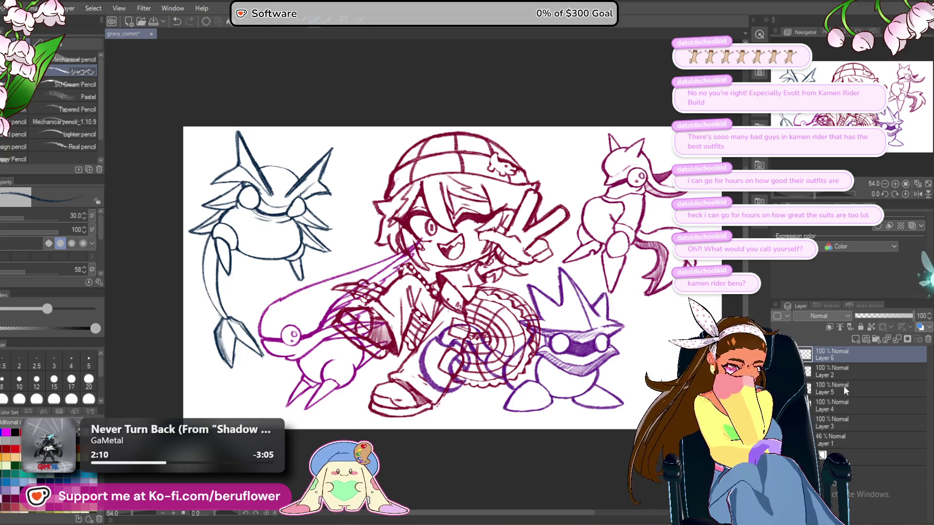
# Shift the magenta creature on Layer 5 slightly right and commit the transform.
pyautogui.click(844, 387)
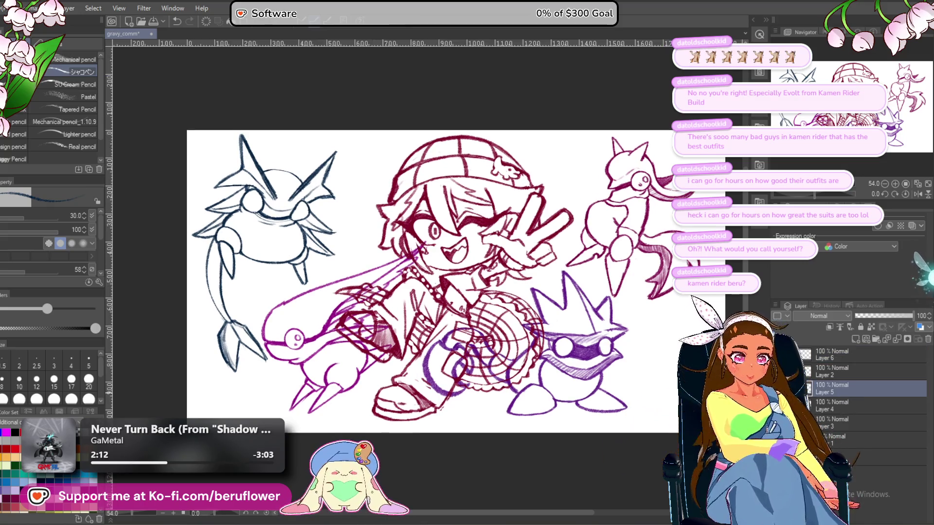
pyautogui.hotkey('ctrl', 't')
pyautogui.moveTo(438, 404)
pyautogui.mouseDown()
pyautogui.moveTo(457, 403)
pyautogui.moveTo(453, 410)
pyautogui.mouseUp()
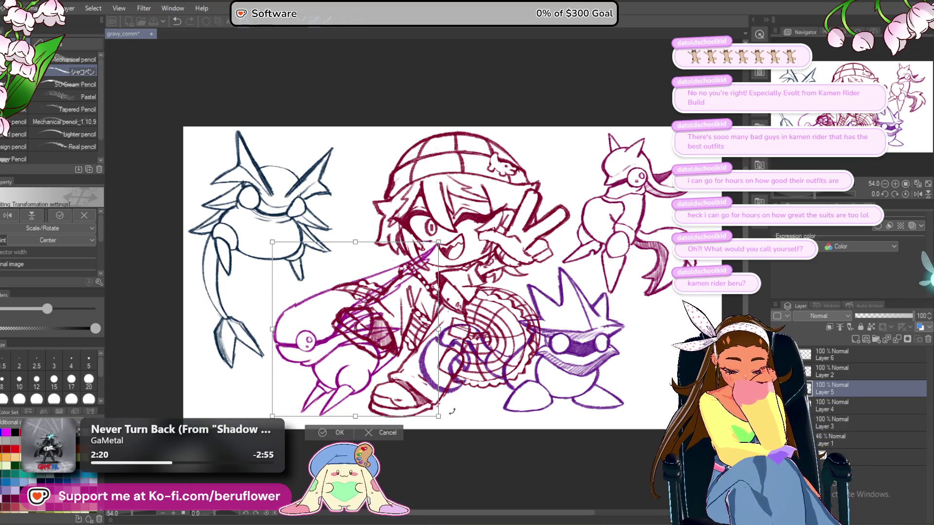
pyautogui.moveTo(453, 410); pyautogui.dragTo(451, 415)
pyautogui.press('Up')
pyautogui.press('Up')
pyautogui.press('Up')
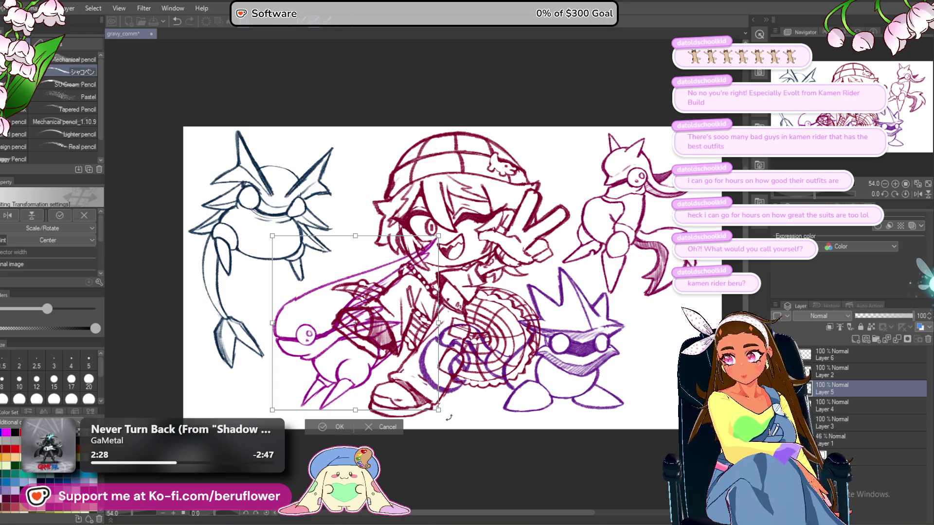
pyautogui.press('Return')
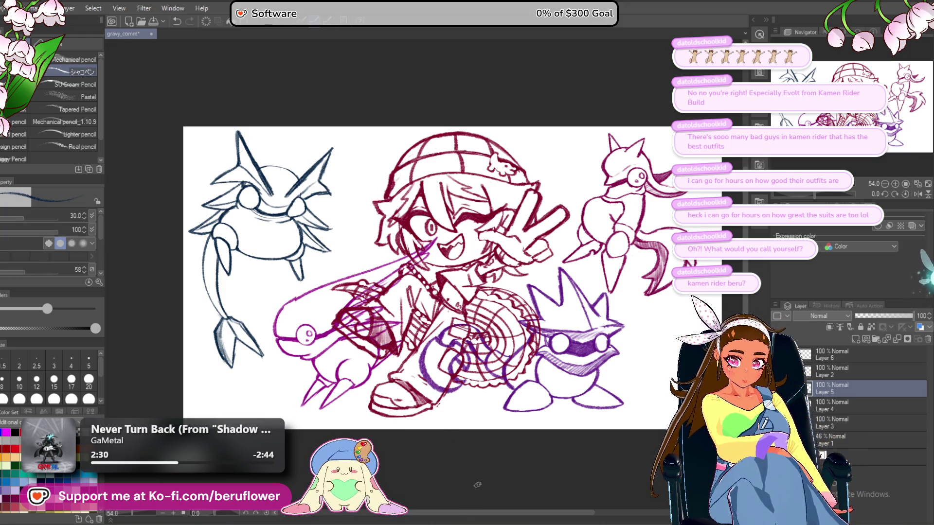
pyautogui.moveTo(481, 448); pyautogui.dragTo(451, 449)
pyautogui.hscroll(3, 456, 451)
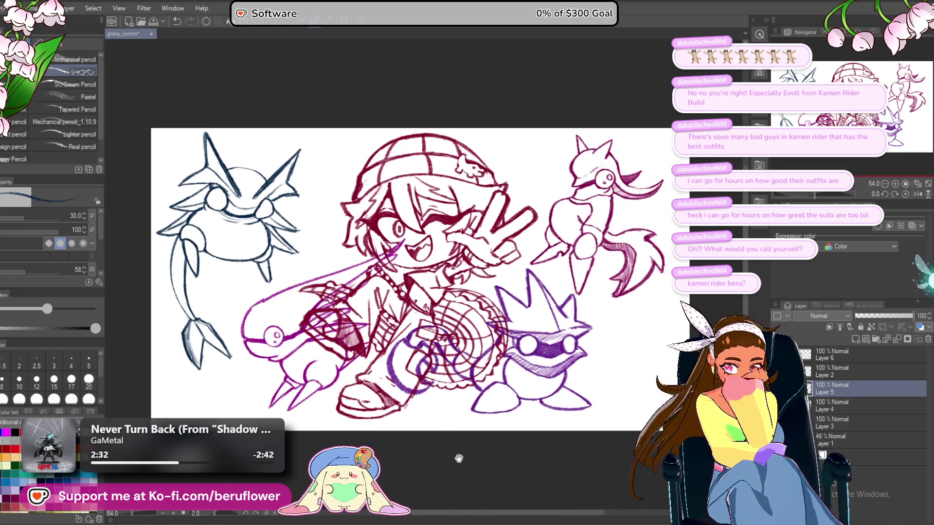
# Move Layer 2 to the top, set Layer 6 as reference layer, and lasso-fill the collar area.
pyautogui.moveTo(857, 369); pyautogui.dragTo(859, 354)
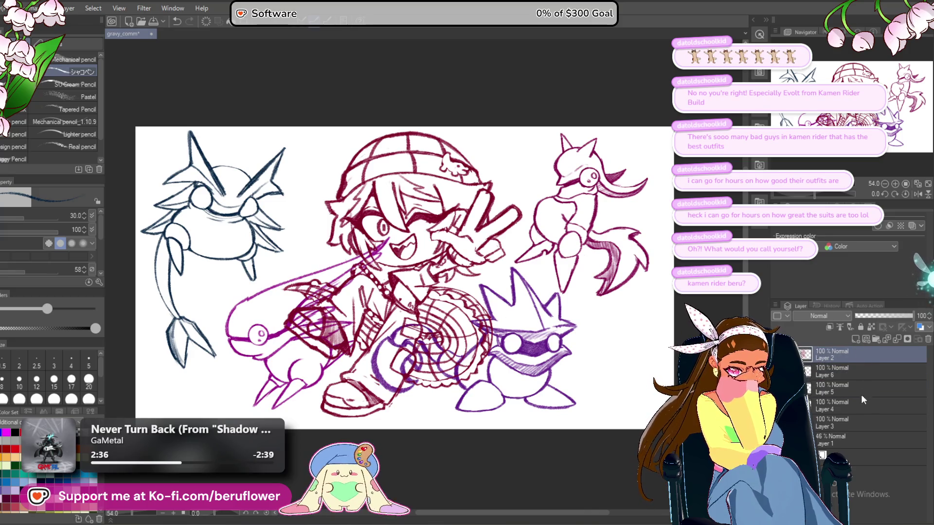
pyautogui.click(858, 374)
pyautogui.click(871, 328)
pyautogui.click(17, 216)
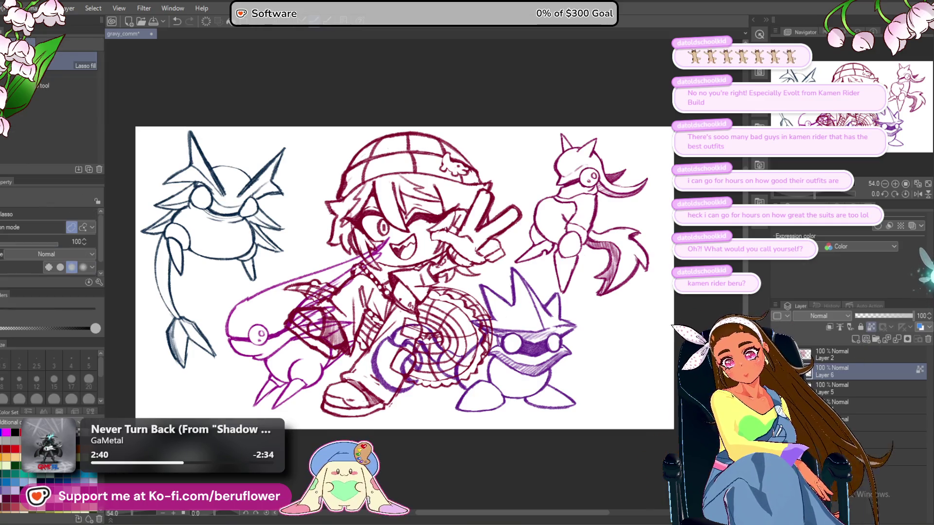
pyautogui.scroll(5, 340, 310)
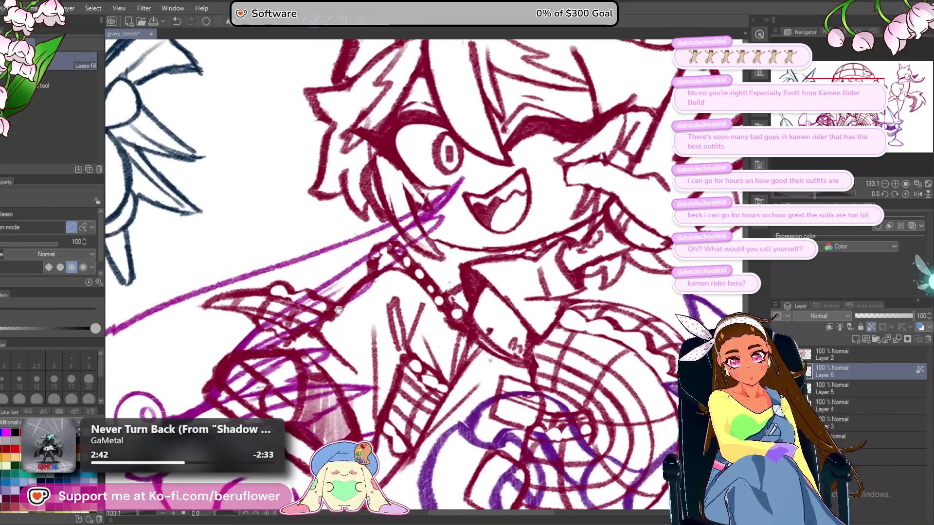
pyautogui.moveTo(304, 291)
pyautogui.mouseDown()
pyautogui.moveTo(278, 330)
pyautogui.moveTo(291, 293)
pyautogui.mouseUp()
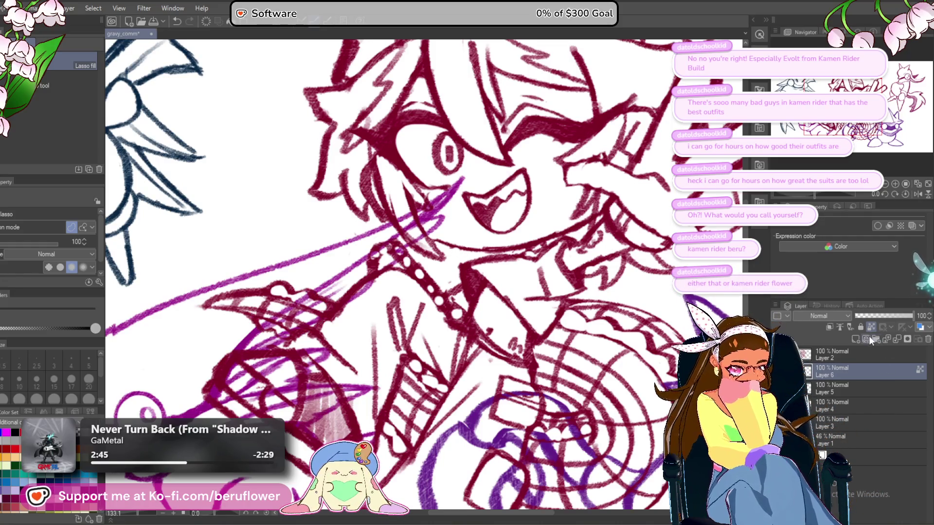
# Zoom out and add a new Layer 7 for the grey base, ready with the pen.
pyautogui.hotkey('ctrl', '-')
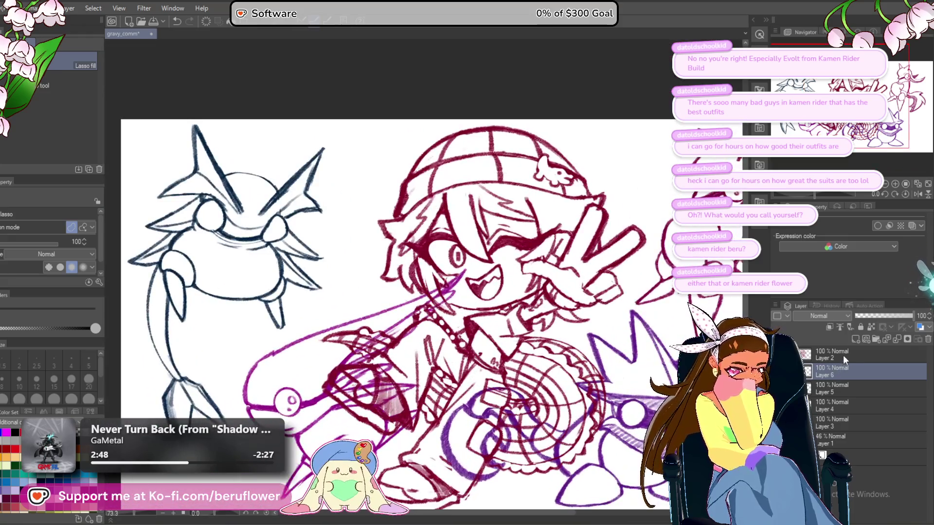
pyautogui.hotkey('ctrl', 'shift', 'n')
pyautogui.press('p')
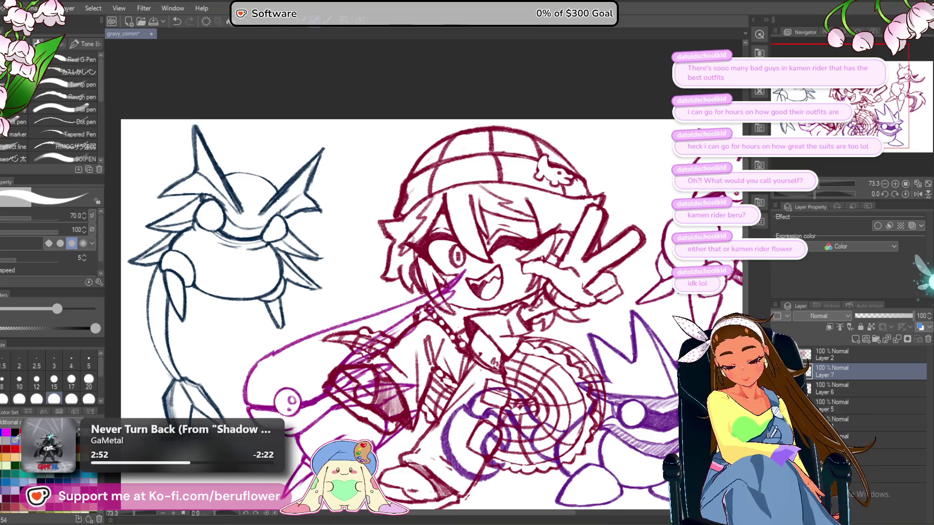
# Paint flat grey over the boy's face, hair and the beanie's left side.
pyautogui.moveTo(506, 248)
pyautogui.mouseDown()
pyautogui.moveTo(438, 255)
pyautogui.moveTo(423, 232)
pyautogui.moveTo(389, 253)
pyautogui.moveTo(360, 243)
pyautogui.moveTo(362, 285)
pyautogui.moveTo(350, 272)
pyautogui.mouseUp()
pyautogui.moveTo(340, 187)
pyautogui.mouseDown()
pyautogui.moveTo(336, 214)
pyautogui.moveTo(319, 204)
pyautogui.moveTo(299, 214)
pyautogui.moveTo(308, 262)
pyautogui.mouseUp()
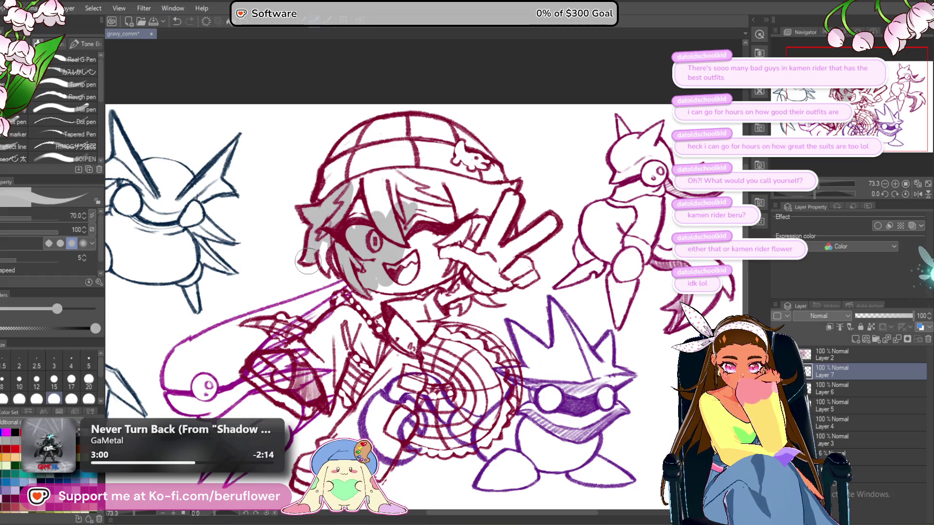
pyautogui.moveTo(355, 183)
pyautogui.mouseDown()
pyautogui.moveTo(328, 195)
pyautogui.moveTo(343, 160)
pyautogui.moveTo(355, 170)
pyautogui.moveTo(384, 146)
pyautogui.moveTo(362, 209)
pyautogui.moveTo(404, 194)
pyautogui.moveTo(435, 268)
pyautogui.moveTo(465, 204)
pyautogui.mouseUp()
pyautogui.moveTo(255, 363)
pyautogui.mouseDown()
pyautogui.moveTo(295, 279)
pyautogui.moveTo(336, 292)
pyautogui.moveTo(351, 258)
pyautogui.moveTo(326, 252)
pyautogui.mouseUp()
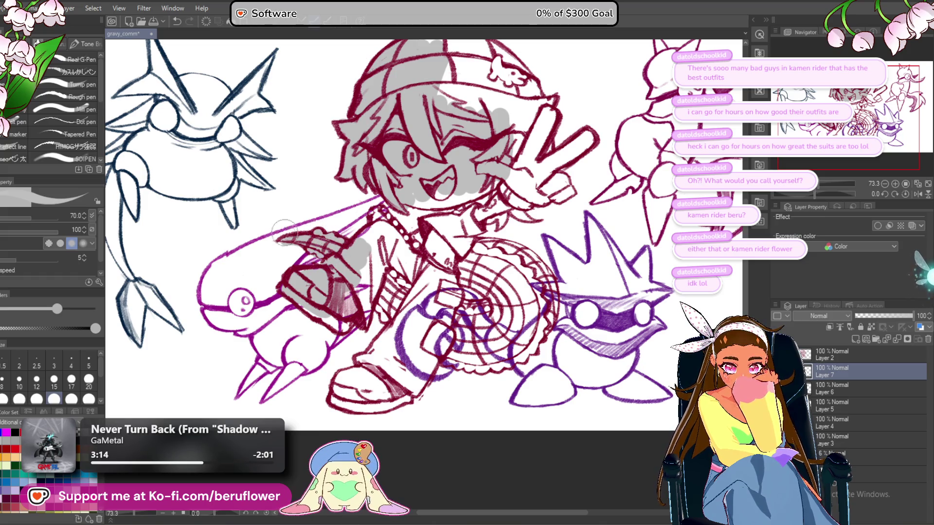
# Fill the sleeve and leg with the grey base from the collar down.
pyautogui.scroll(1, 385, 224)
pyautogui.moveTo(386, 227)
pyautogui.mouseDown()
pyautogui.moveTo(373, 248)
pyautogui.moveTo(372, 292)
pyautogui.moveTo(361, 307)
pyautogui.mouseUp()
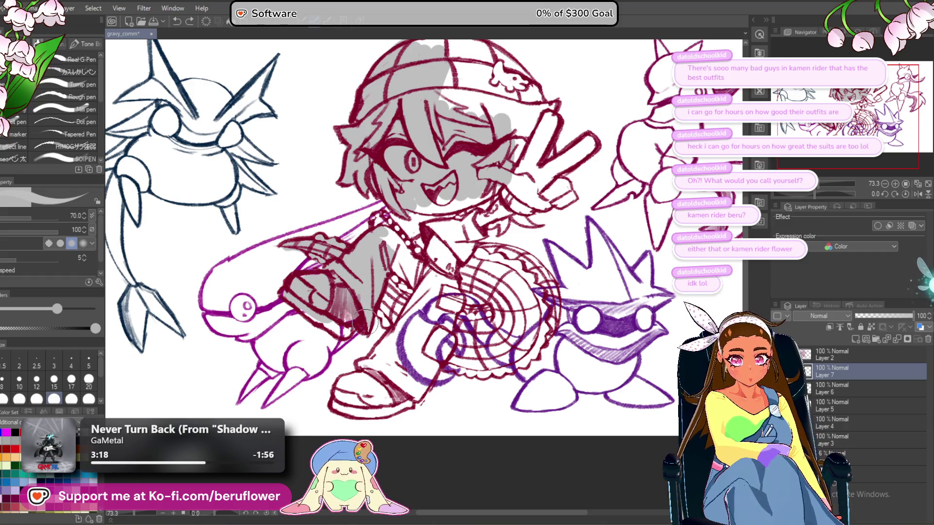
pyautogui.moveTo(298, 304); pyautogui.dragTo(270, 320)
pyautogui.moveTo(353, 243)
pyautogui.mouseDown()
pyautogui.moveTo(355, 265)
pyautogui.moveTo(370, 263)
pyautogui.moveTo(360, 275)
pyautogui.moveTo(374, 326)
pyautogui.moveTo(362, 331)
pyautogui.moveTo(375, 287)
pyautogui.moveTo(404, 256)
pyautogui.mouseUp()
pyautogui.moveTo(424, 246); pyautogui.dragTo(424, 255)
pyautogui.moveTo(396, 302)
pyautogui.mouseDown()
pyautogui.moveTo(392, 251)
pyautogui.moveTo(417, 275)
pyautogui.moveTo(397, 249)
pyautogui.mouseUp()
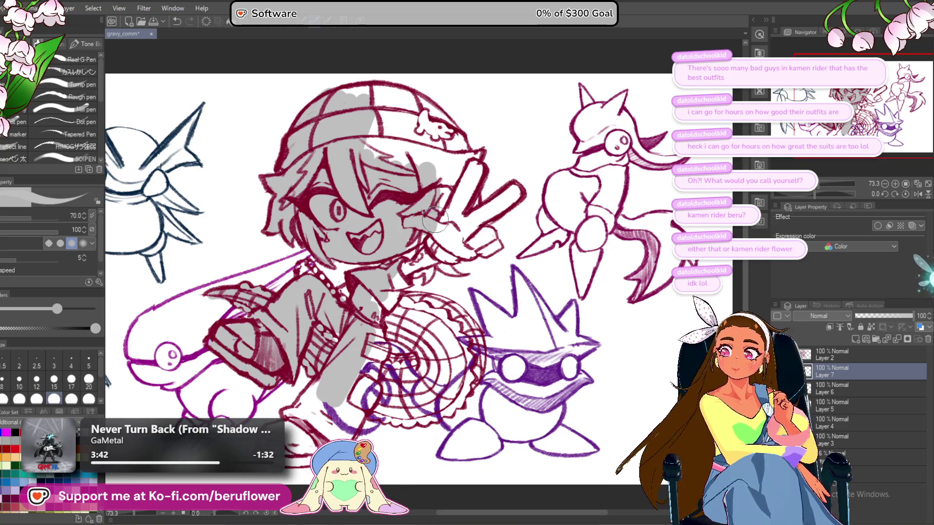
# Grey in the beanie's upper right, the hair by the raised hand, the neck and the hand.
pyautogui.moveTo(426, 167)
pyautogui.mouseDown()
pyautogui.moveTo(394, 122)
pyautogui.moveTo(367, 114)
pyautogui.moveTo(352, 93)
pyautogui.moveTo(377, 96)
pyautogui.moveTo(399, 62)
pyautogui.mouseUp()
pyautogui.moveTo(400, 95)
pyautogui.mouseDown()
pyautogui.moveTo(452, 142)
pyautogui.moveTo(417, 113)
pyautogui.mouseUp()
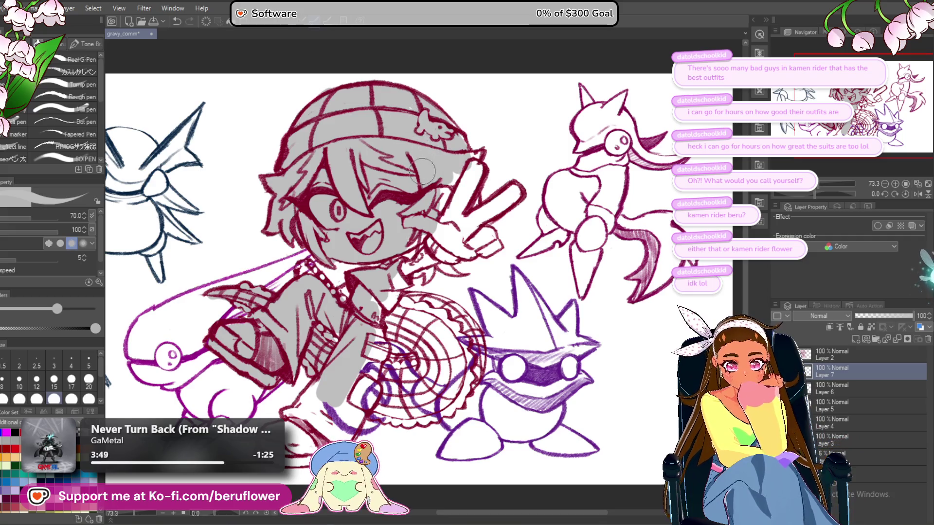
pyautogui.moveTo(444, 190)
pyautogui.mouseDown()
pyautogui.moveTo(472, 155)
pyautogui.moveTo(478, 175)
pyautogui.mouseUp()
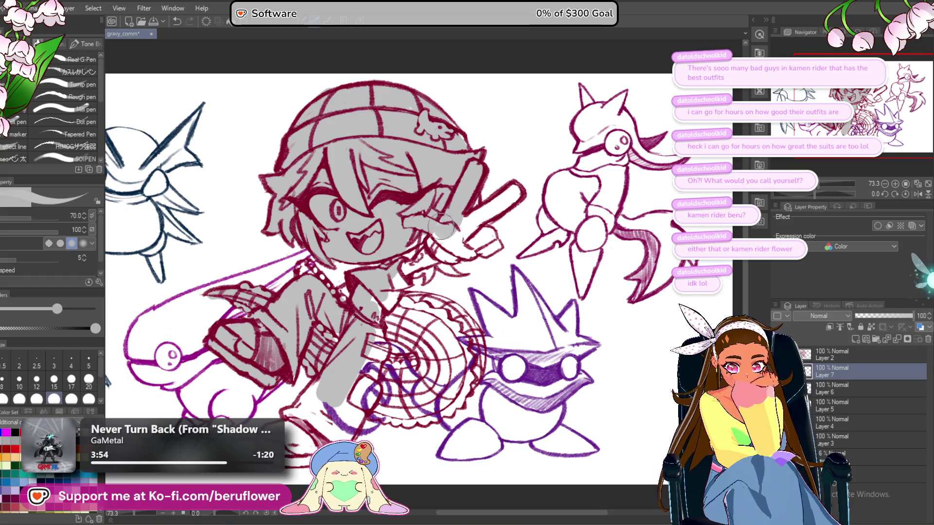
pyautogui.moveTo(423, 236); pyautogui.dragTo(426, 242)
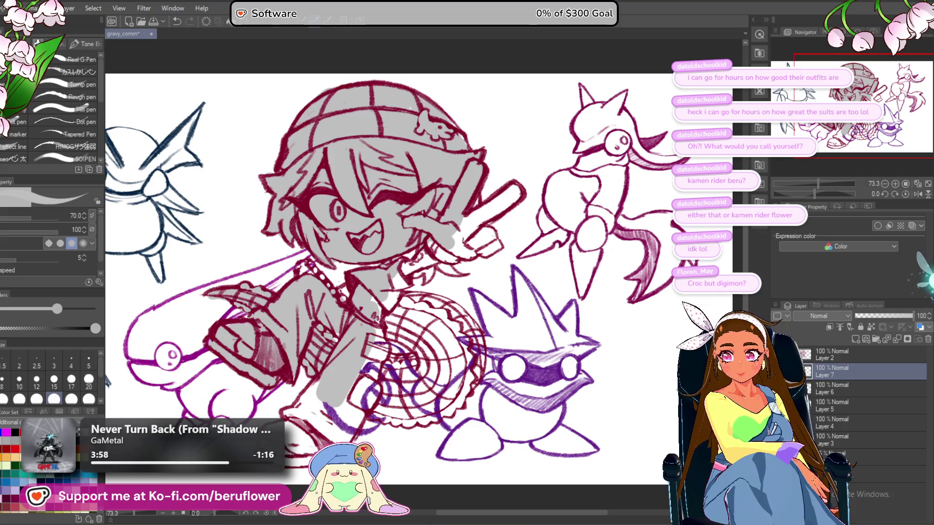
pyautogui.click(847, 360)
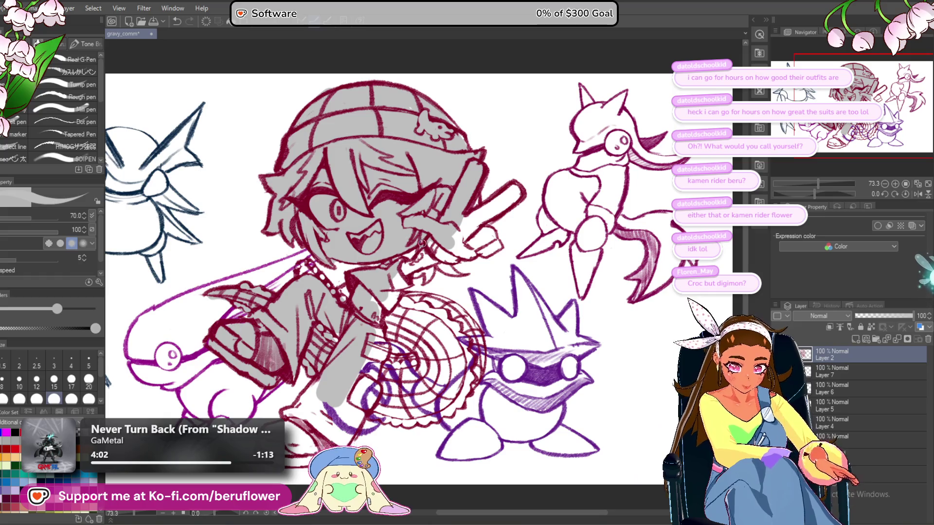
pyautogui.click(869, 375)
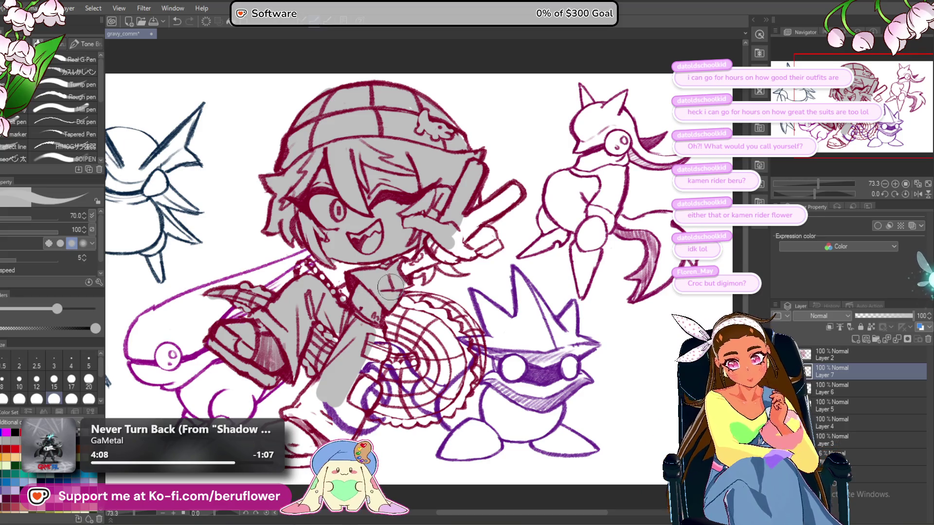
pyautogui.moveTo(401, 278)
pyautogui.mouseDown()
pyautogui.moveTo(465, 215)
pyautogui.moveTo(457, 194)
pyautogui.mouseUp()
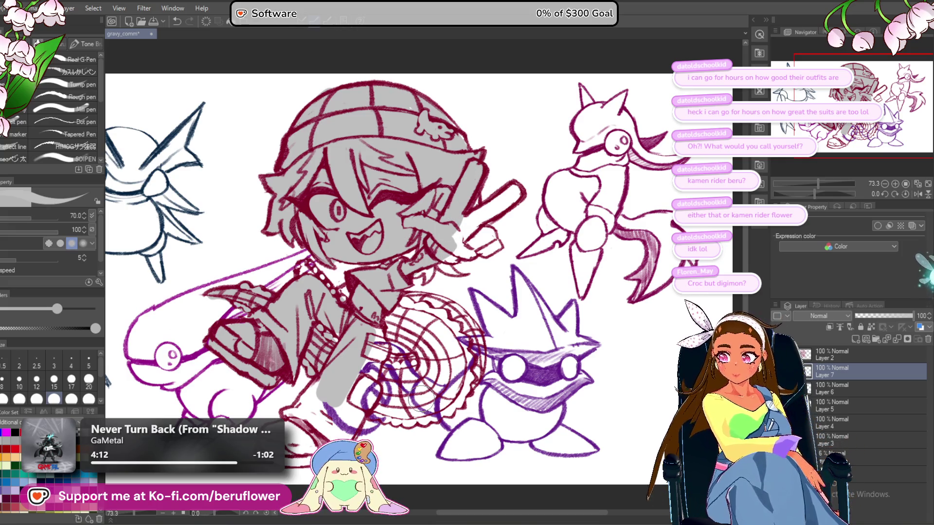
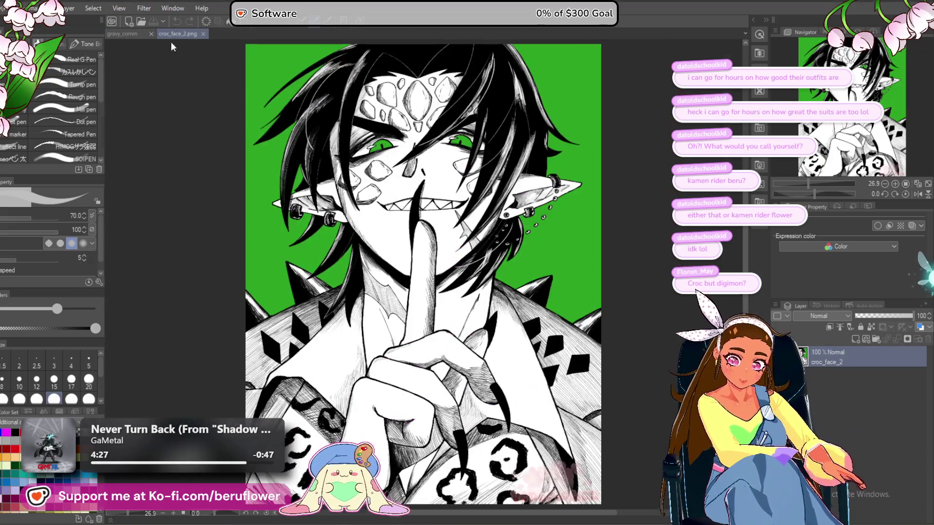
# Dock croc_face_2.png beside the sketch, frame its face and widen the sketch pane.
pyautogui.moveTo(171, 43); pyautogui.dragTo(115, 66)
pyautogui.scroll(1, 250, 183)
pyautogui.moveTo(269, 154)
pyautogui.mouseDown()
pyautogui.moveTo(269, 176)
pyautogui.moveTo(267, 168)
pyautogui.mouseUp()
pyautogui.moveTo(424, 178); pyautogui.dragTo(372, 178)
# Make gravy_comm the active canvas and close the croc_face_2.png reference.
pyautogui.click(482, 224)
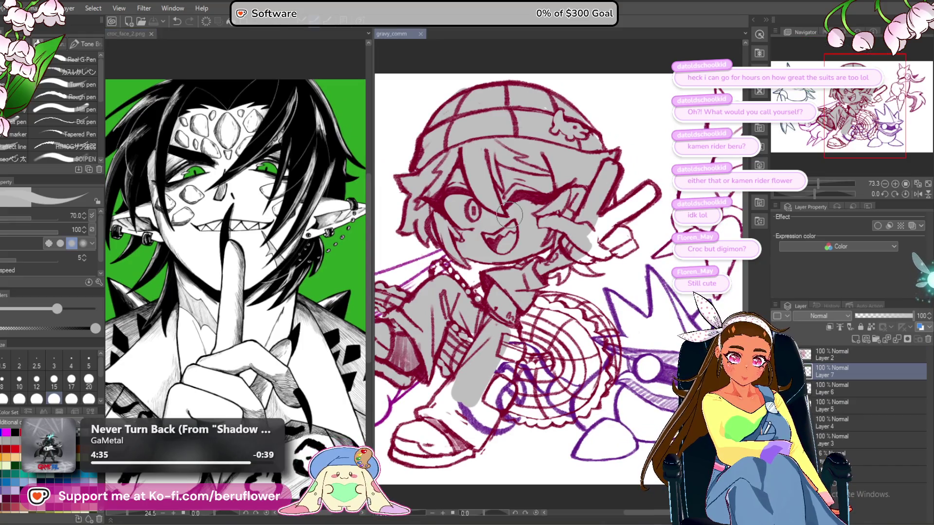
pyautogui.scroll(2, 511, 244)
pyautogui.scroll(-1, 534, 261)
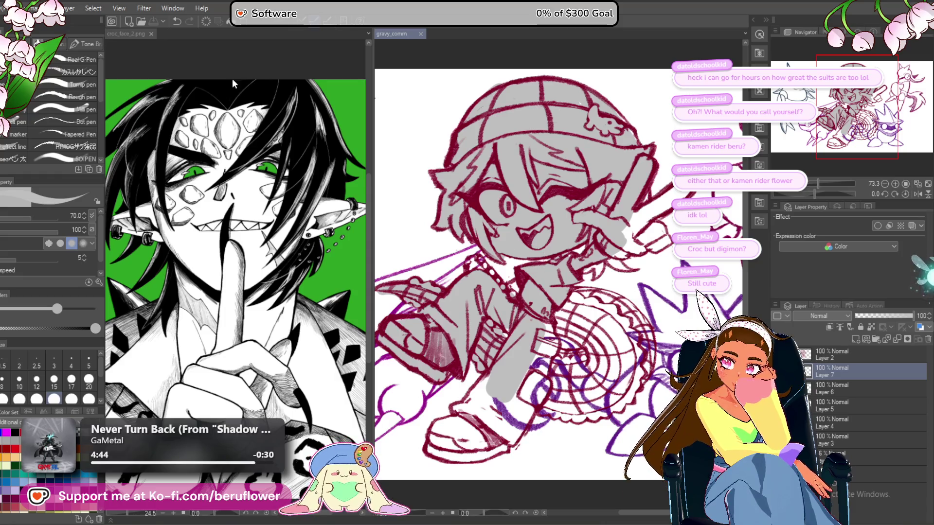
pyautogui.click(150, 33)
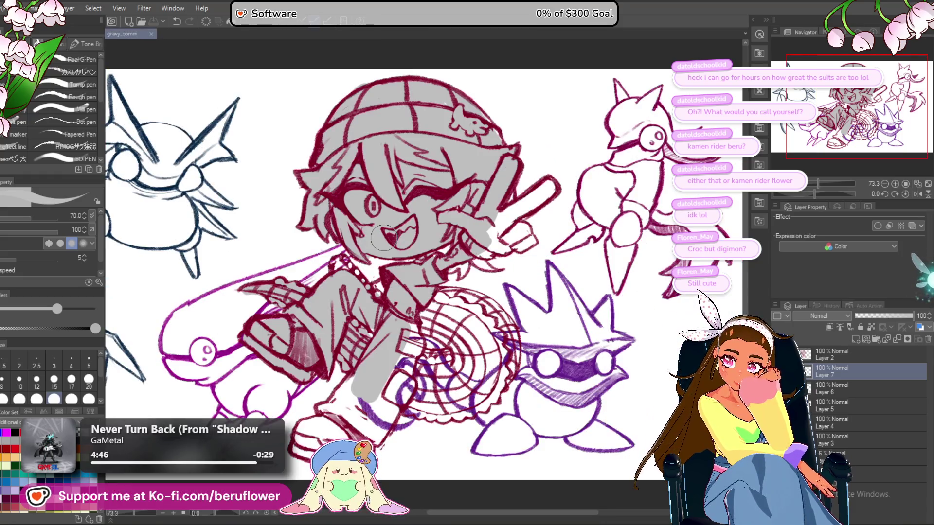
# Paint grey base colour on the character's arm up to the red outline.
pyautogui.scroll(1, 384, 239)
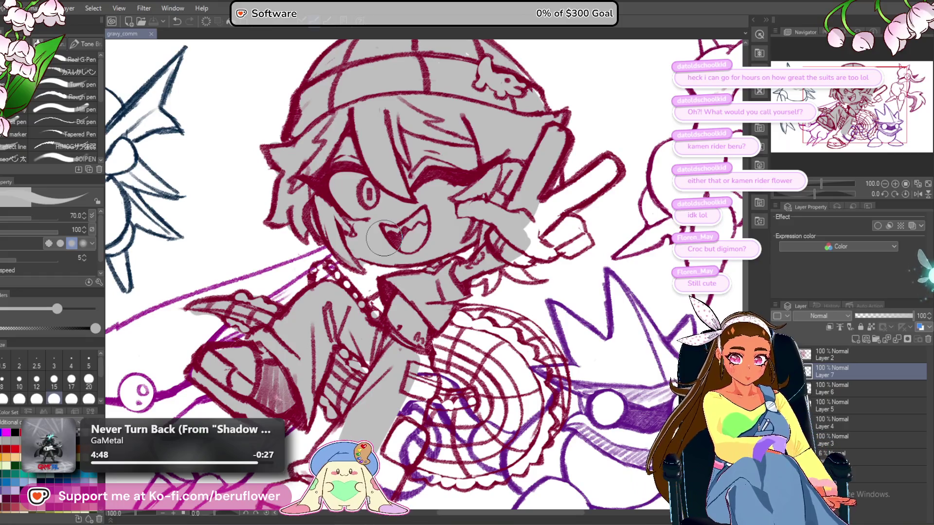
pyautogui.moveTo(519, 228); pyautogui.dragTo(479, 242)
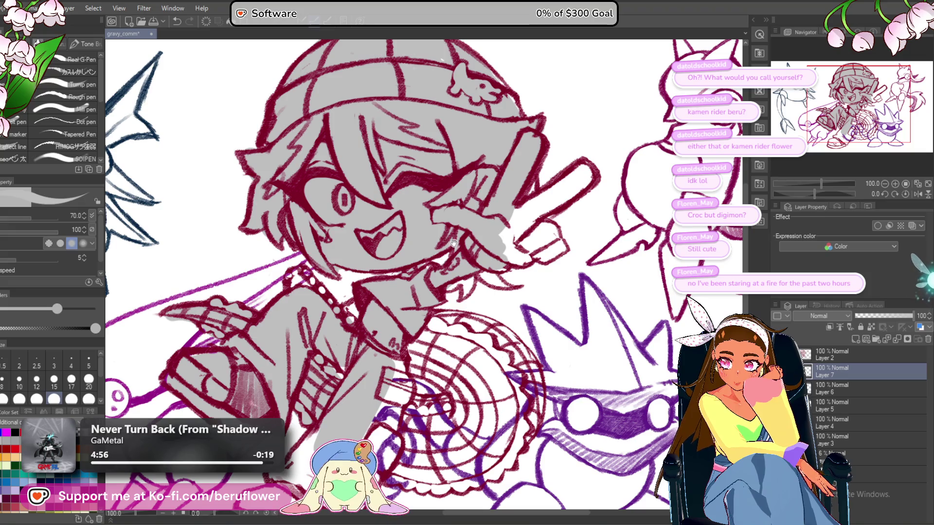
pyautogui.scroll(2, 444, 249)
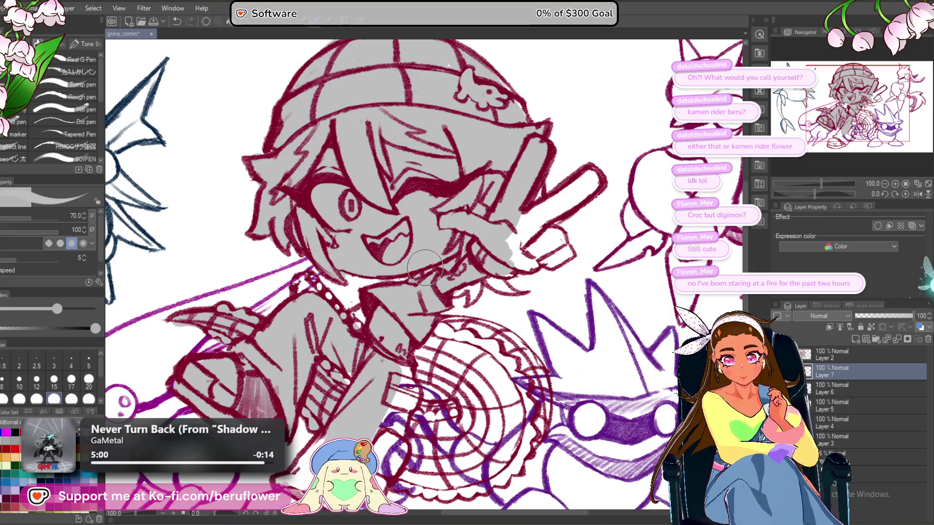
pyautogui.scroll(1, 340, 301)
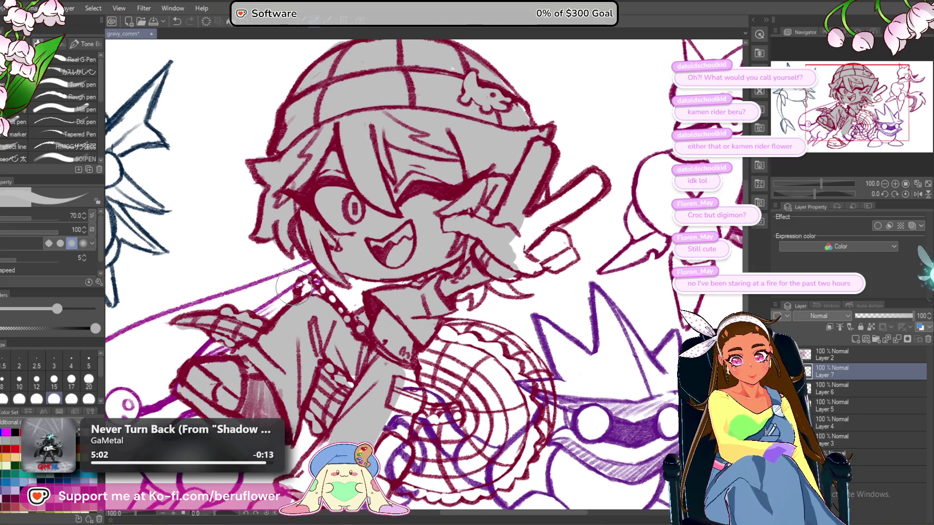
pyautogui.moveTo(317, 283)
pyautogui.mouseDown()
pyautogui.moveTo(379, 350)
pyautogui.moveTo(307, 378)
pyautogui.mouseUp()
pyautogui.scroll(-3, 374, 350)
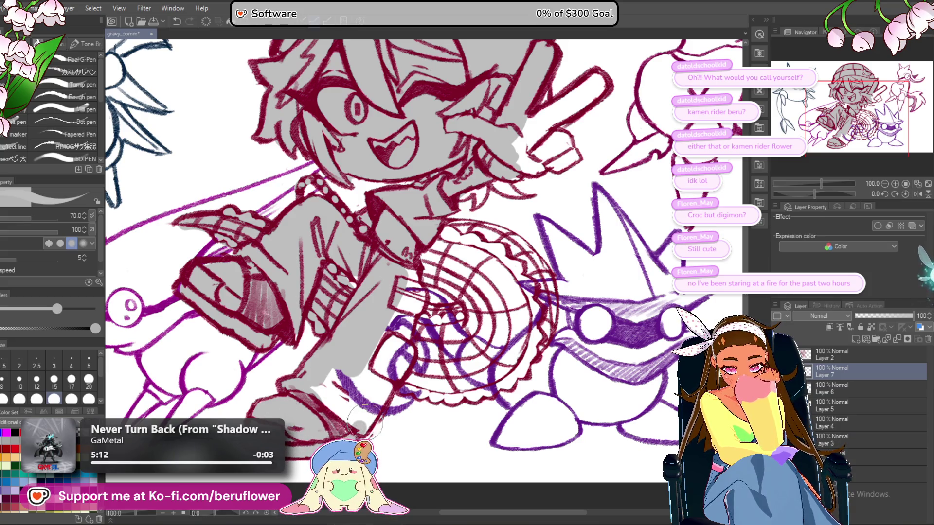
pyautogui.moveTo(384, 393)
pyautogui.mouseDown()
pyautogui.moveTo(400, 359)
pyautogui.moveTo(352, 414)
pyautogui.moveTo(328, 384)
pyautogui.mouseUp()
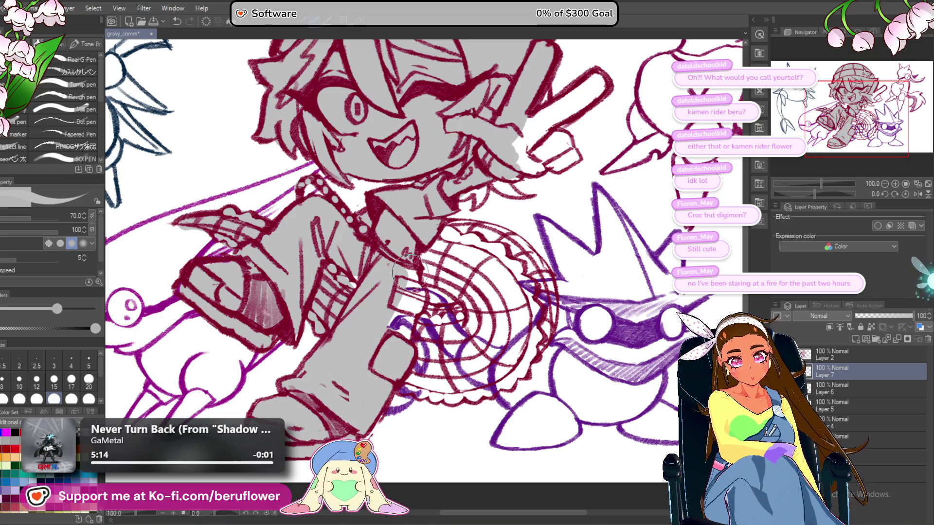
# Fill grey along the leg and around the wheel's top-left edge.
pyautogui.moveTo(407, 287); pyautogui.dragTo(408, 312)
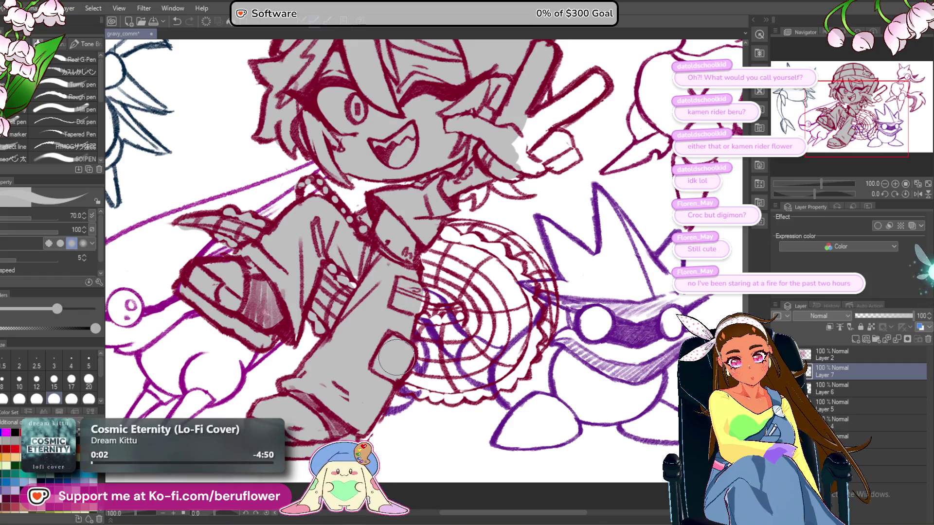
pyautogui.moveTo(396, 357); pyautogui.dragTo(379, 386)
pyautogui.moveTo(404, 292)
pyautogui.mouseDown()
pyautogui.moveTo(409, 302)
pyautogui.moveTo(428, 272)
pyautogui.moveTo(458, 275)
pyautogui.moveTo(487, 307)
pyautogui.moveTo(477, 331)
pyautogui.moveTo(448, 336)
pyautogui.moveTo(423, 311)
pyautogui.moveTo(441, 364)
pyautogui.mouseUp()
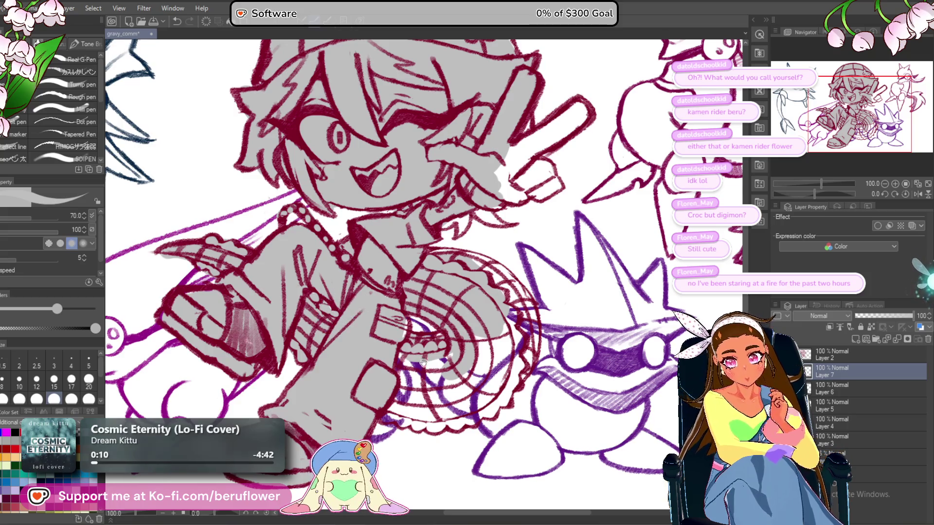
pyautogui.scroll(1, 422, 360)
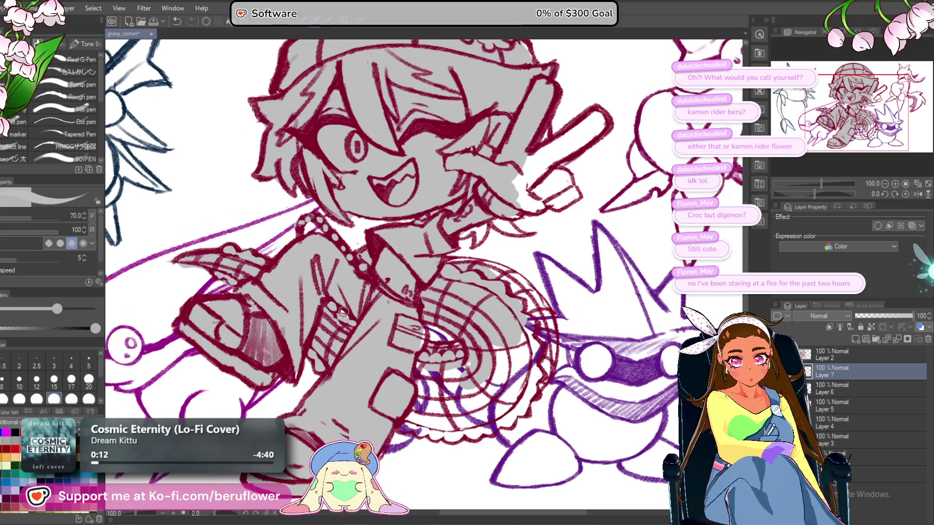
pyautogui.scroll(-1, 440, 376)
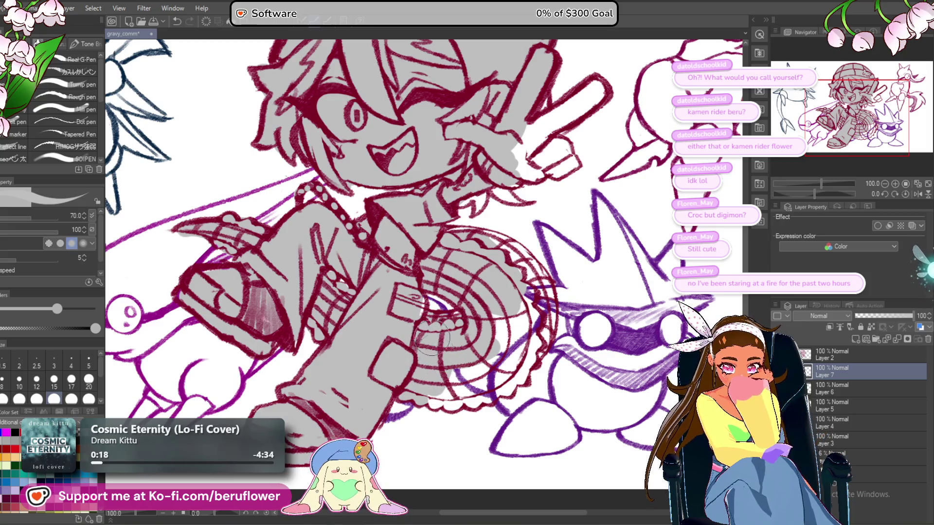
# Paint grey on the raised finger and the gaps in the lower fingers.
pyautogui.moveTo(552, 247); pyautogui.dragTo(521, 230)
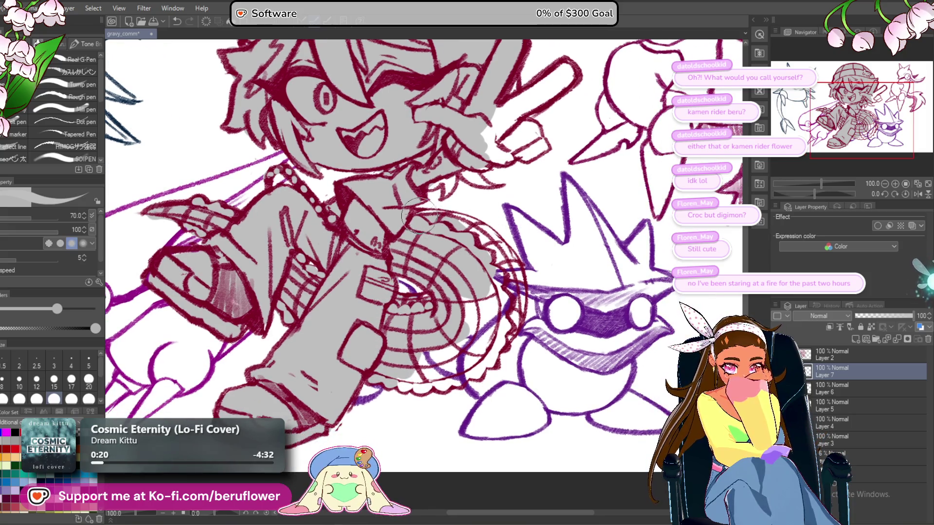
pyautogui.moveTo(500, 263); pyautogui.dragTo(451, 292)
pyautogui.moveTo(465, 347); pyautogui.dragTo(469, 289)
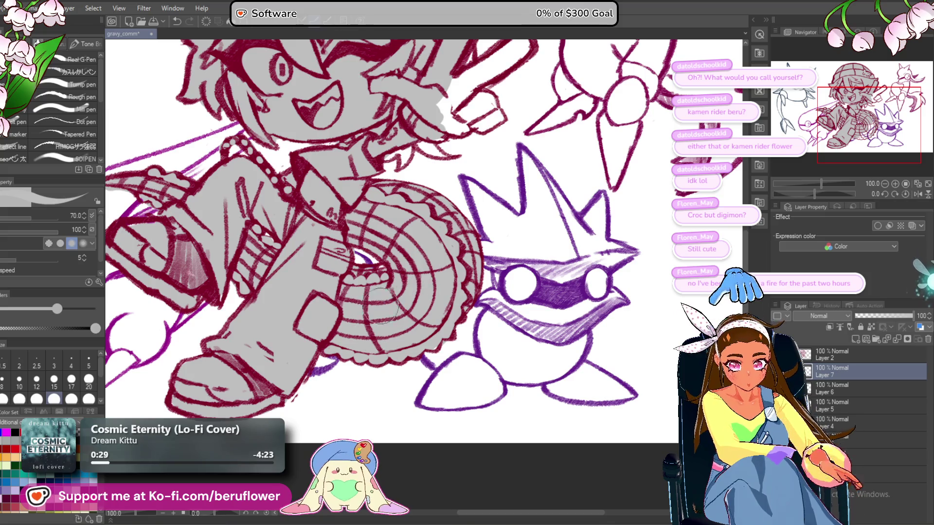
pyautogui.scroll(5, 410, 241)
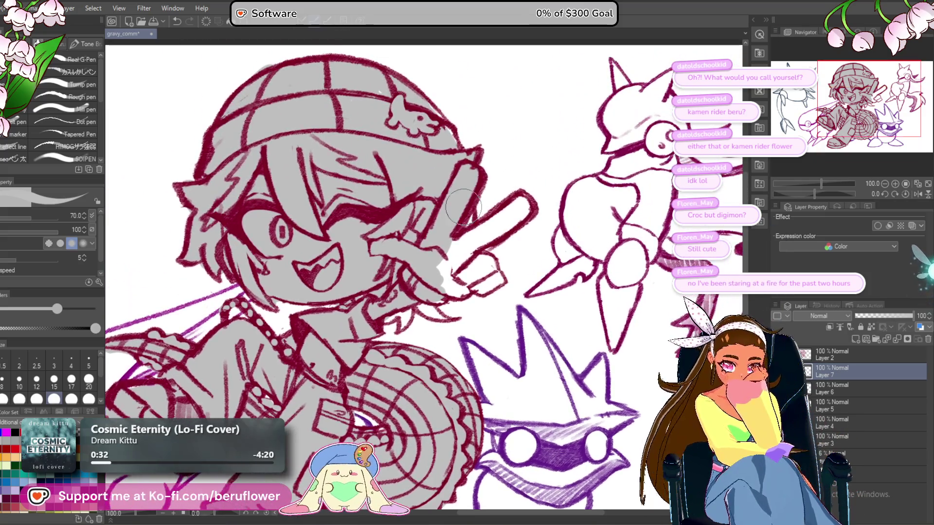
pyautogui.moveTo(455, 250); pyautogui.dragTo(525, 208)
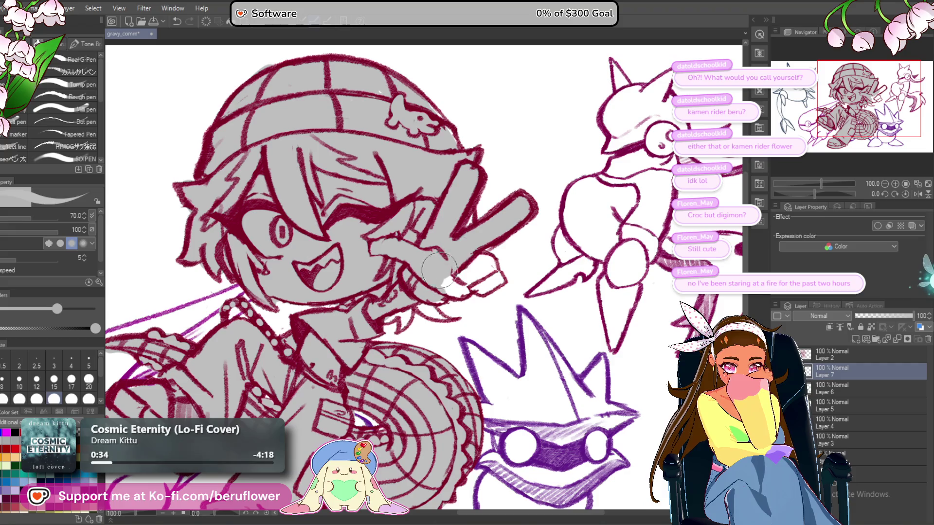
pyautogui.moveTo(450, 290)
pyautogui.mouseDown()
pyautogui.moveTo(487, 263)
pyautogui.moveTo(496, 277)
pyautogui.moveTo(428, 304)
pyautogui.mouseUp()
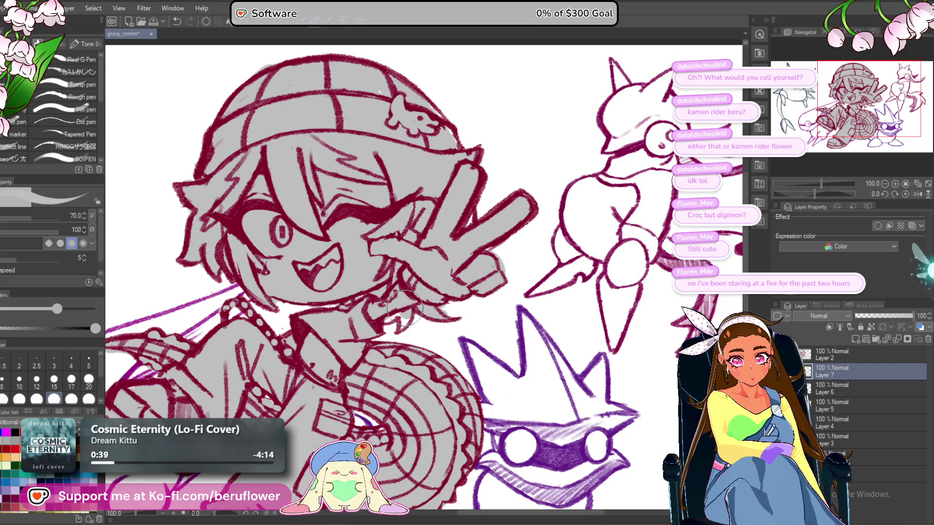
pyautogui.scroll(-3, 381, 298)
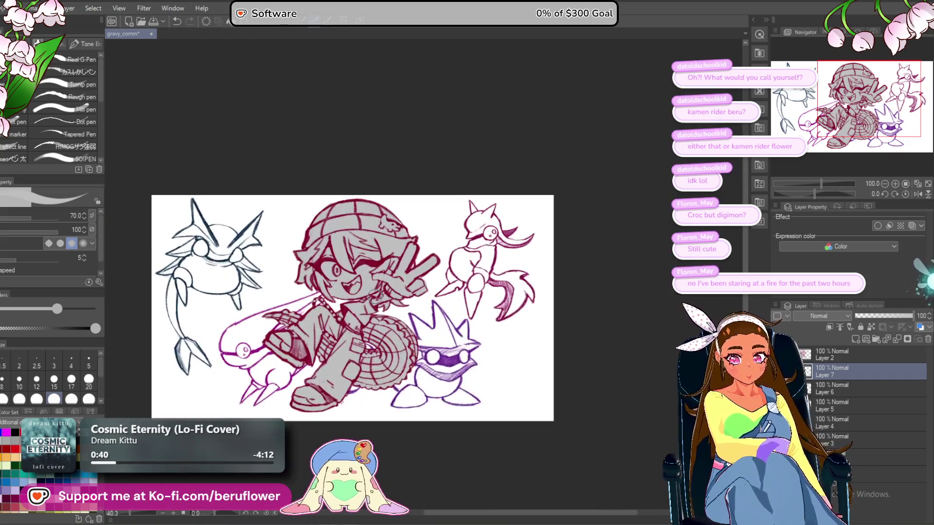
pyautogui.scroll(1, 381, 298)
pyautogui.moveTo(435, 447); pyautogui.dragTo(430, 445)
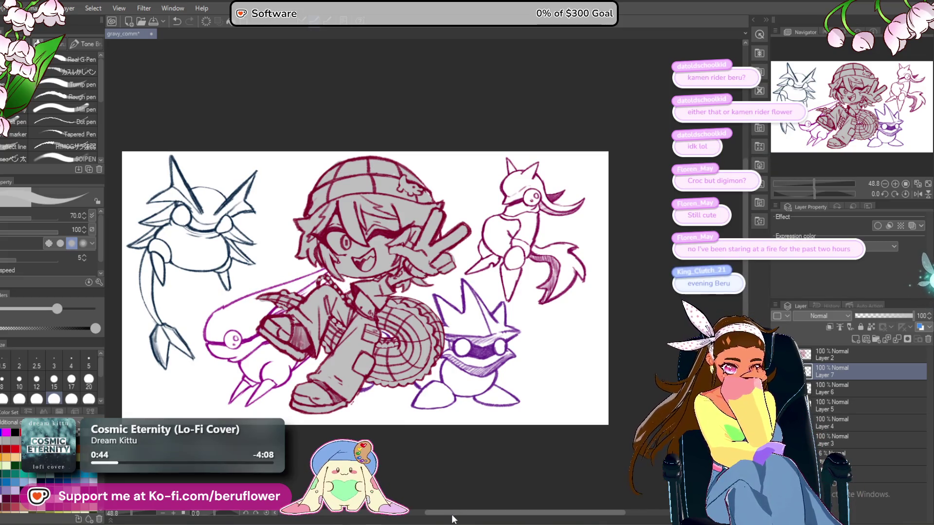
pyautogui.click(828, 395)
pyautogui.keyDown('shift'); pyautogui.click(824, 437); pyautogui.keyUp('shift')
pyautogui.moveTo(827, 442); pyautogui.dragTo(837, 366)
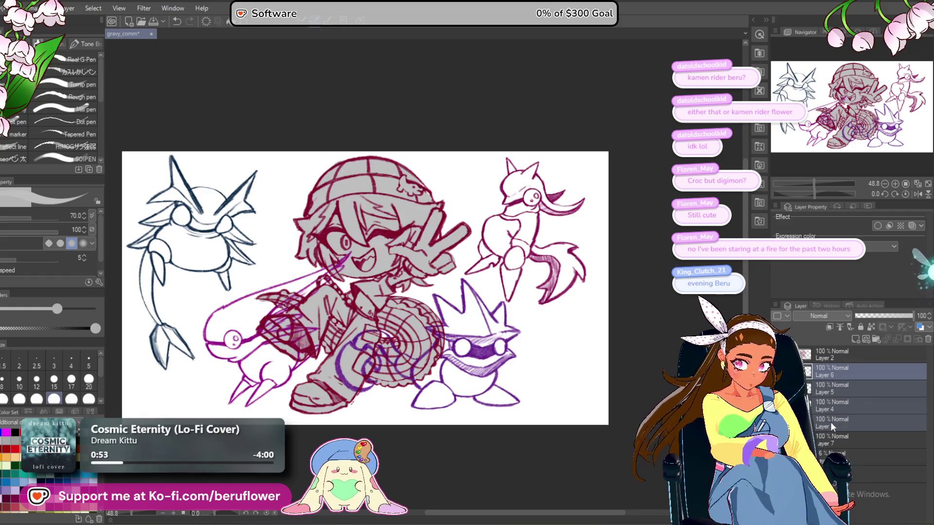
pyautogui.moveTo(827, 440); pyautogui.dragTo(830, 373)
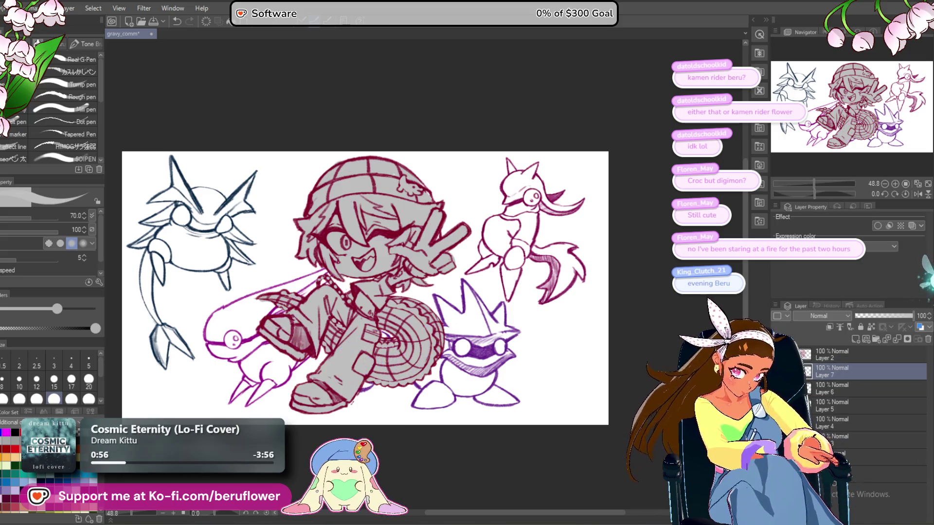
pyautogui.click(848, 457)
pyautogui.click(847, 448)
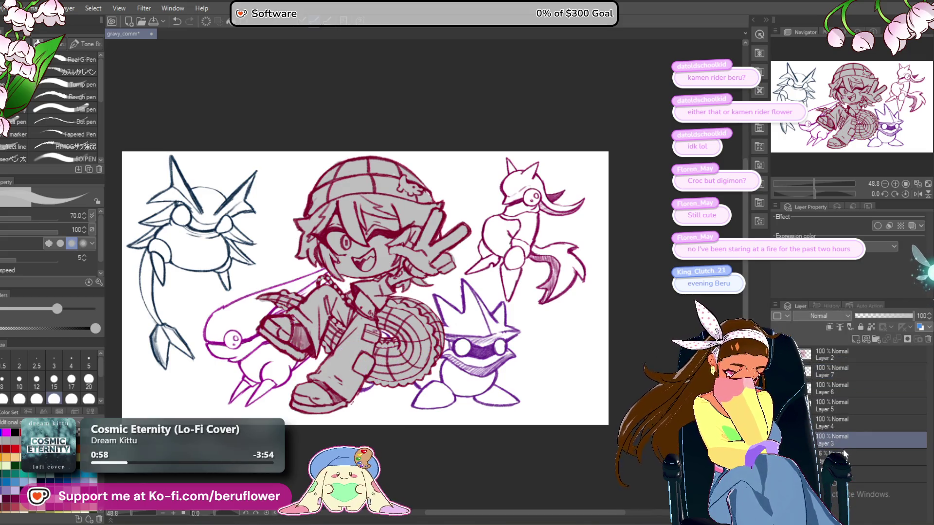
pyautogui.click(847, 455)
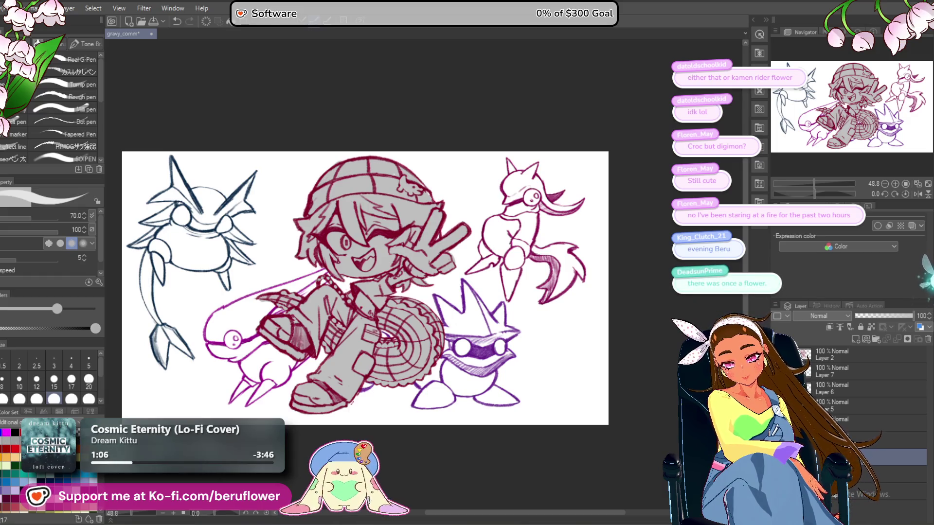
pyautogui.moveTo(322, 296)
pyautogui.mouseDown()
pyautogui.moveTo(341, 283)
pyautogui.moveTo(336, 295)
pyautogui.mouseUp()
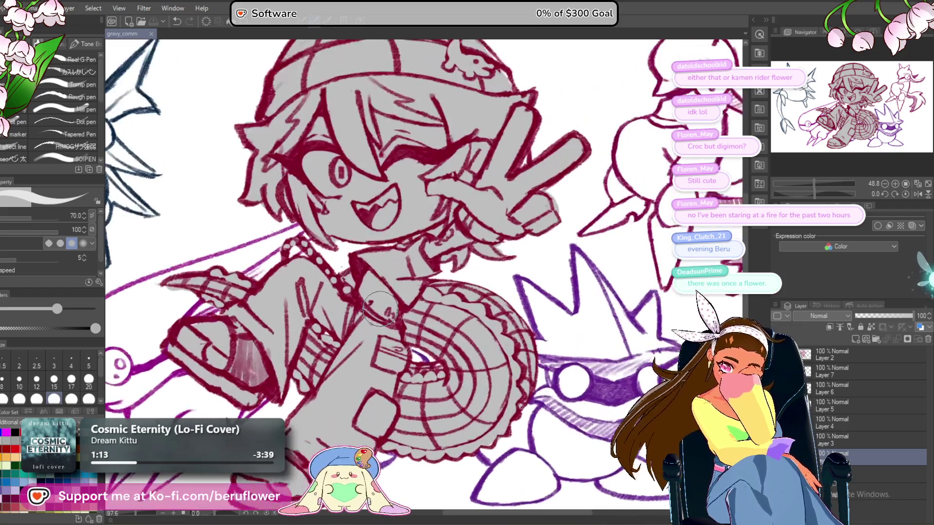
pyautogui.scroll(3, 381, 308)
# Shade the purple creature's head and chin grey with the brush.
pyautogui.moveTo(428, 212)
pyautogui.mouseDown()
pyautogui.moveTo(474, 194)
pyautogui.moveTo(375, 246)
pyautogui.moveTo(311, 299)
pyautogui.moveTo(365, 245)
pyautogui.moveTo(299, 260)
pyautogui.moveTo(271, 287)
pyautogui.mouseUp()
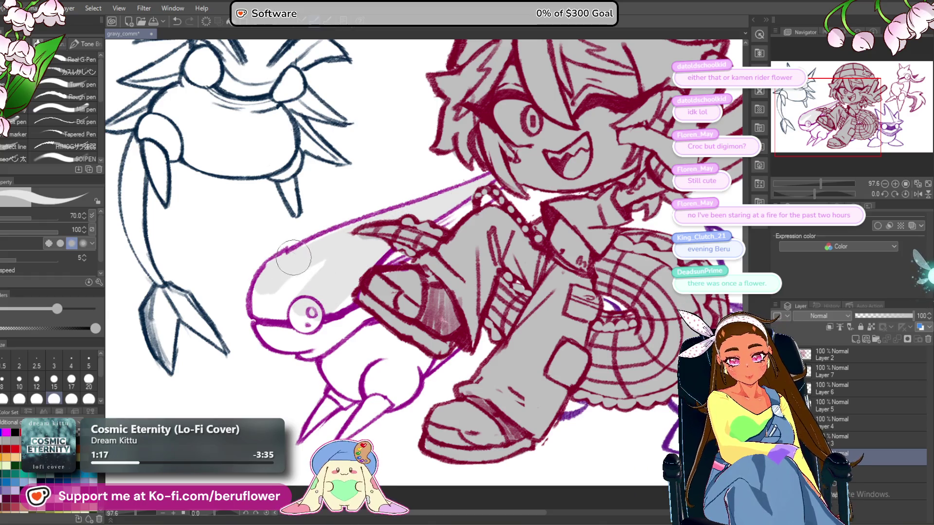
pyautogui.moveTo(265, 322); pyautogui.dragTo(298, 335)
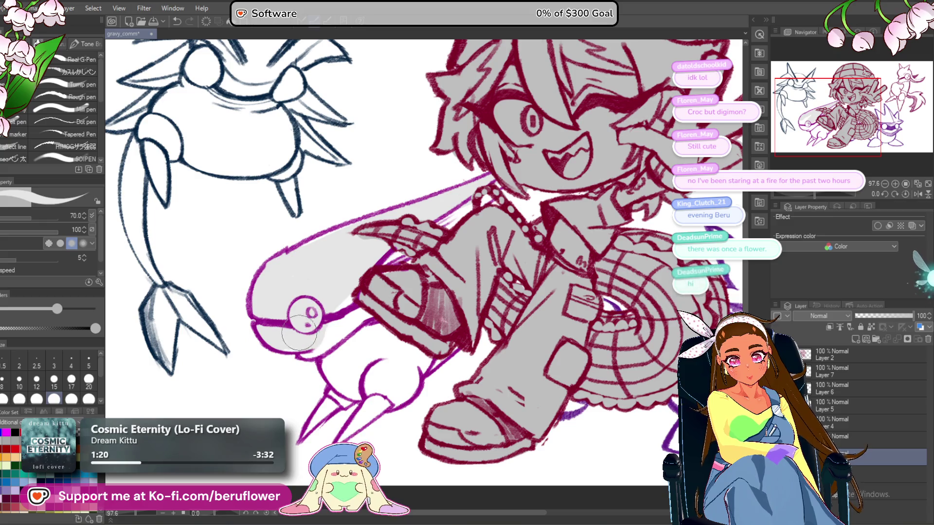
pyautogui.moveTo(422, 221); pyautogui.dragTo(438, 227)
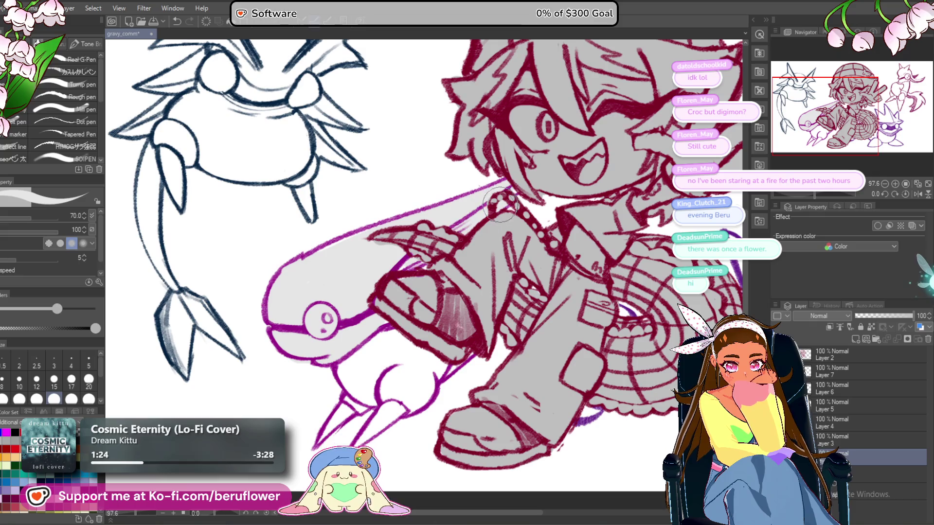
pyautogui.moveTo(402, 263); pyautogui.dragTo(401, 253)
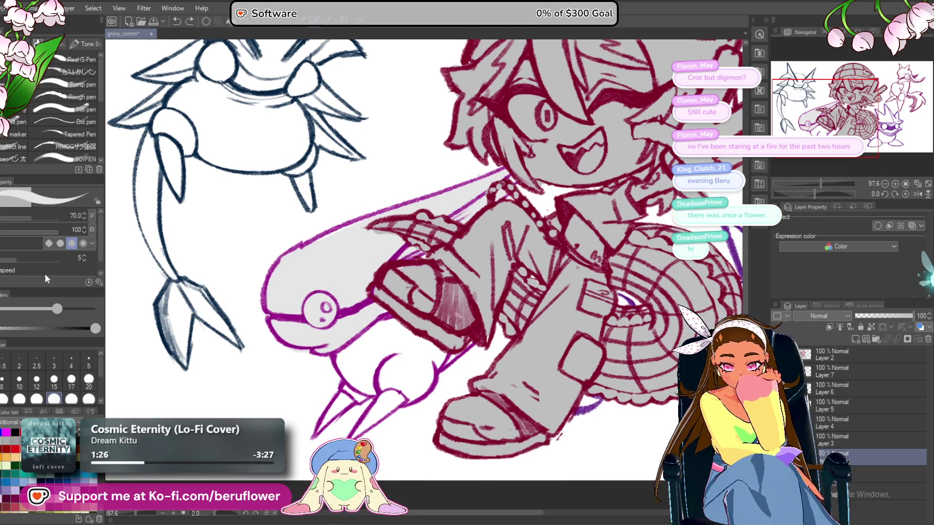
# Fill the purple creature's enclosed body grey with the Fill tool.
pyautogui.press('g')
pyautogui.click(391, 354)
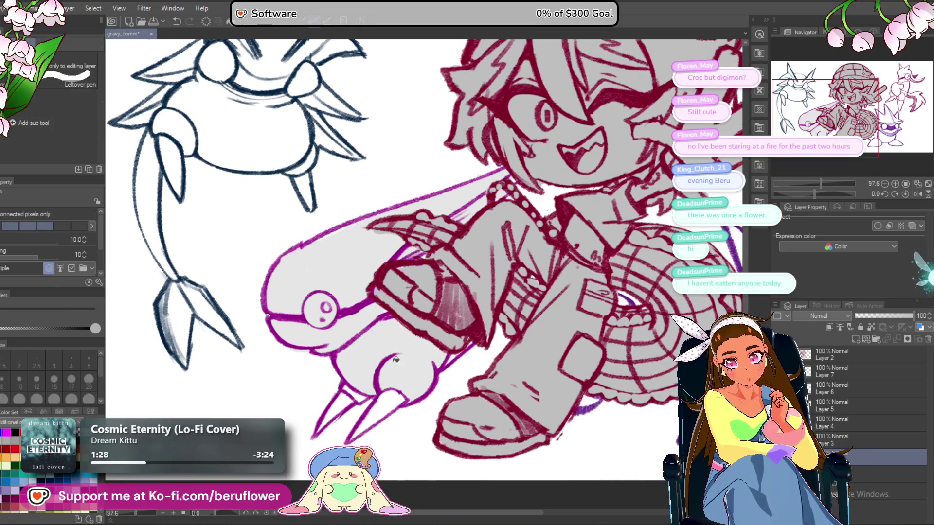
pyautogui.moveTo(458, 357); pyautogui.dragTo(442, 359)
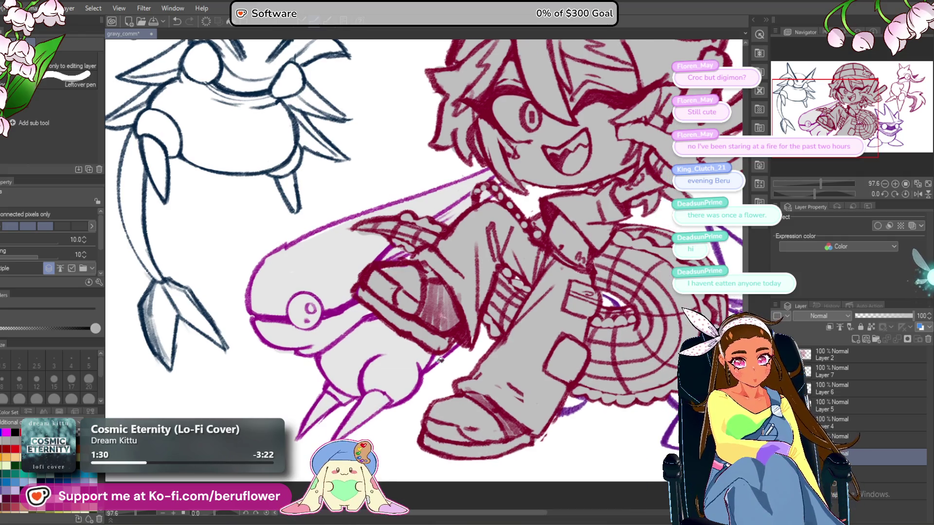
pyautogui.press('p')
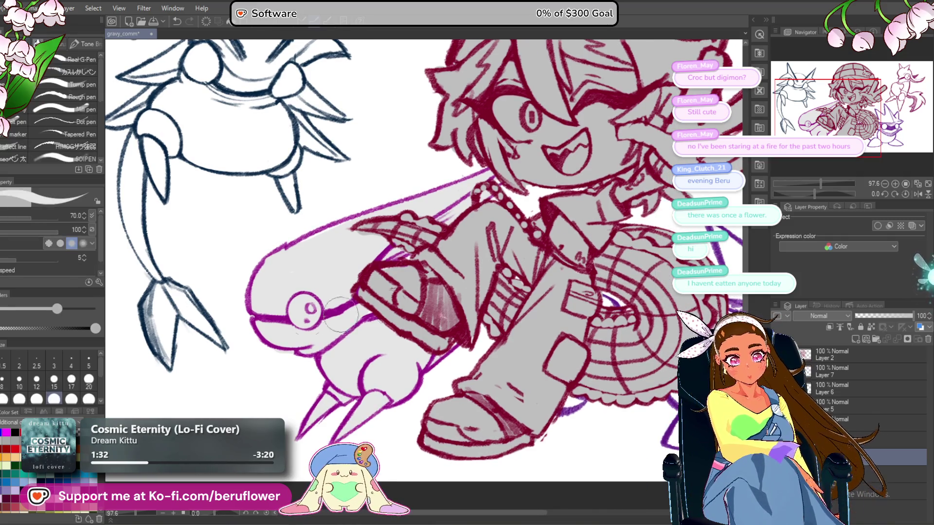
pyautogui.scroll(-2, 363, 382)
pyautogui.scroll(2, 264, 261)
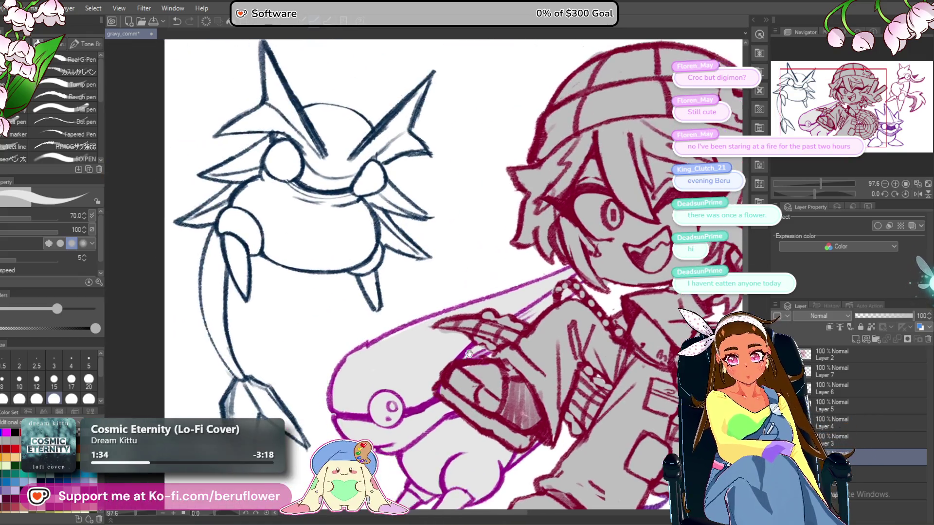
# Fill the croc's body, fin area, left spike and head dome with grey.
pyautogui.press('g')
pyautogui.click(292, 228)
pyautogui.click(243, 153)
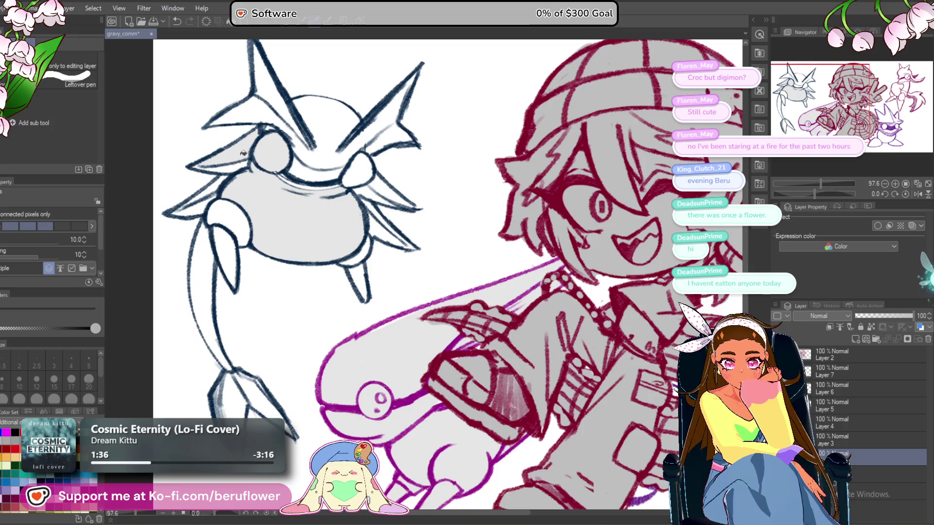
pyautogui.click(271, 92)
pyautogui.click(255, 112)
pyautogui.click(370, 141)
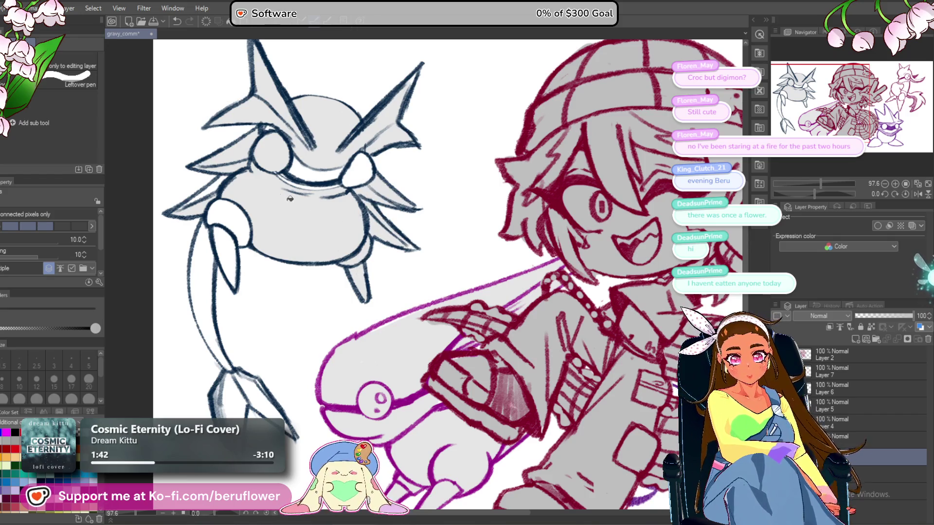
# Fill the croc's left arm, area below it and lower claws with grey.
pyautogui.click(229, 224)
pyautogui.click(224, 263)
pyautogui.click(233, 395)
pyautogui.click(255, 396)
pyautogui.moveTo(582, 348)
pyautogui.mouseDown()
pyautogui.moveTo(465, 357)
pyautogui.moveTo(267, 340)
pyautogui.moveTo(190, 240)
pyautogui.moveTo(245, 152)
pyautogui.moveTo(576, 324)
pyautogui.mouseUp()
pyautogui.moveTo(250, 112); pyautogui.dragTo(380, 286)
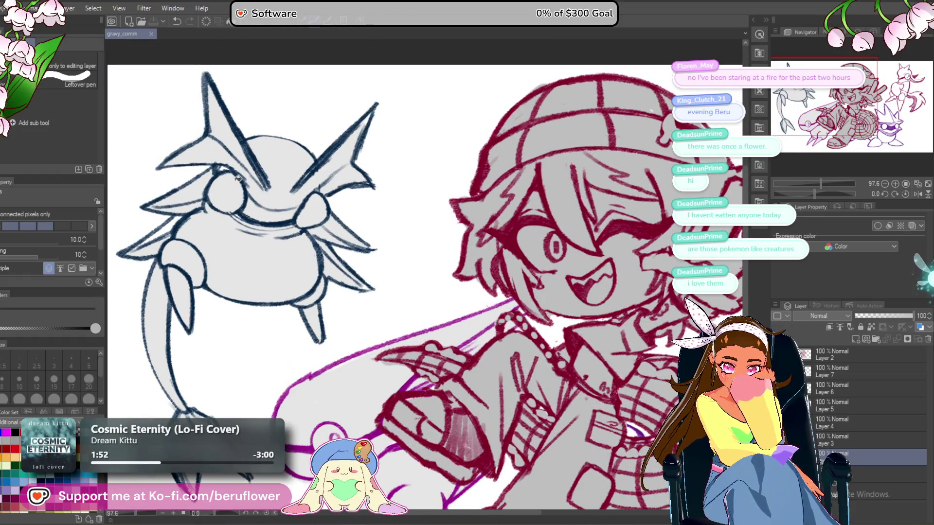
pyautogui.moveTo(574, 325); pyautogui.dragTo(602, 332)
pyautogui.moveTo(412, 274)
pyautogui.mouseDown()
pyautogui.moveTo(410, 301)
pyautogui.moveTo(336, 302)
pyautogui.moveTo(550, 348)
pyautogui.moveTo(489, 287)
pyautogui.moveTo(496, 269)
pyautogui.mouseUp()
# Fill the spiky purple creature's spikes, face band and lower body, and the red creature's head, grey.
pyautogui.click(430, 300)
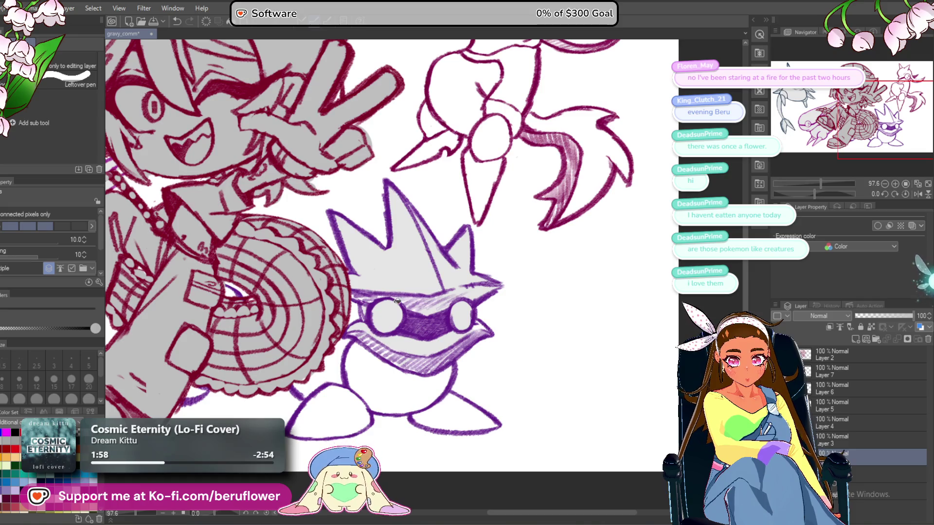
pyautogui.click(424, 404)
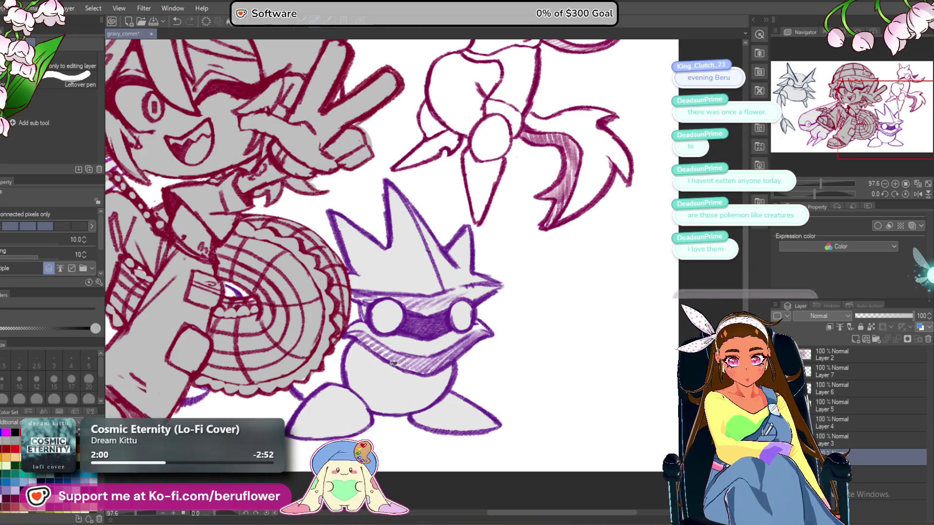
pyautogui.moveTo(339, 402)
pyautogui.mouseDown()
pyautogui.moveTo(424, 347)
pyautogui.moveTo(418, 453)
pyautogui.moveTo(370, 365)
pyautogui.mouseUp()
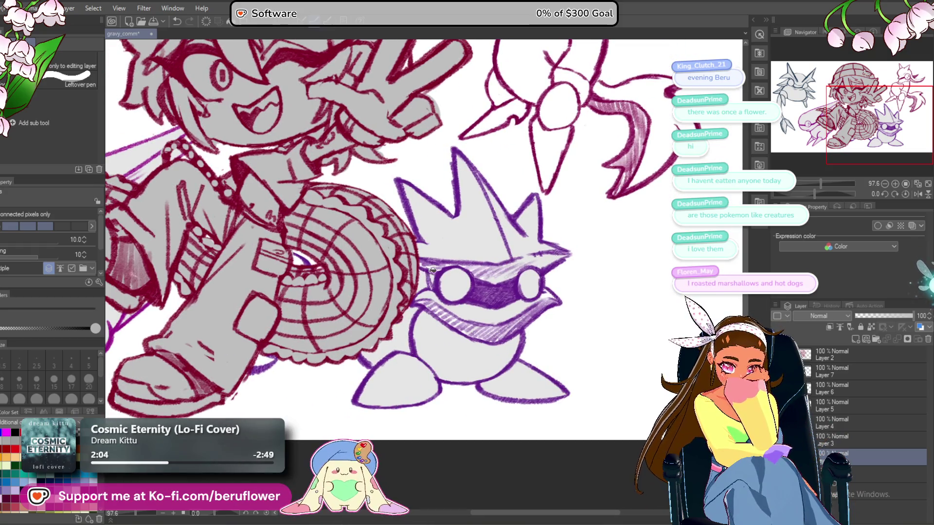
pyautogui.moveTo(381, 303); pyautogui.dragTo(412, 315)
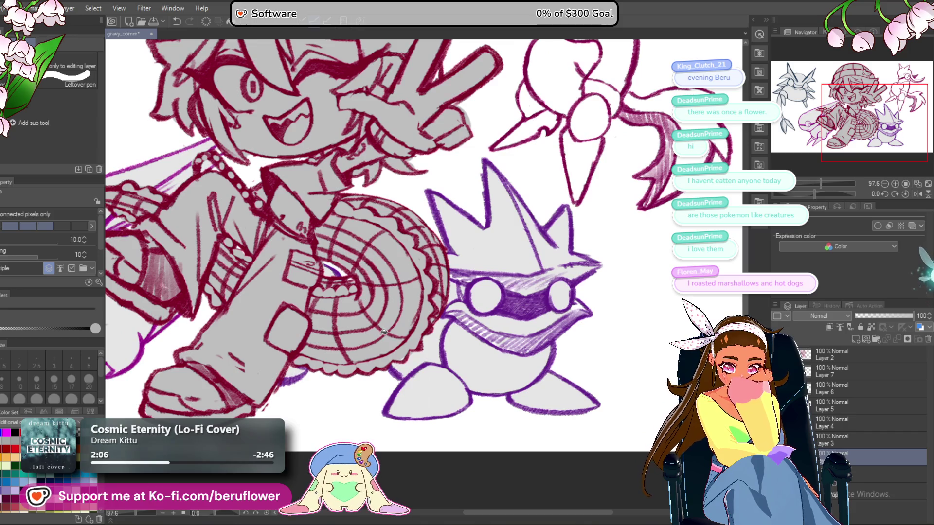
pyautogui.scroll(-4, 384, 332)
pyautogui.scroll(3, 462, 257)
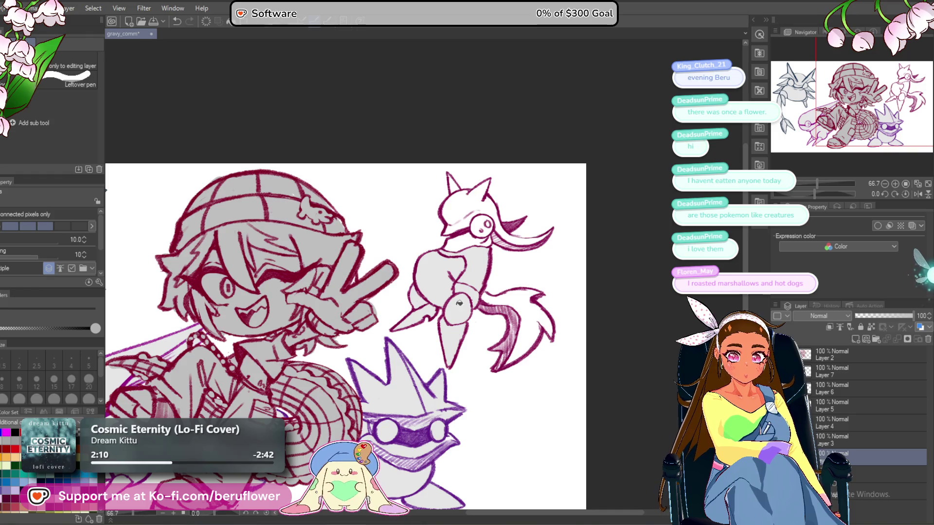
pyautogui.click(476, 199)
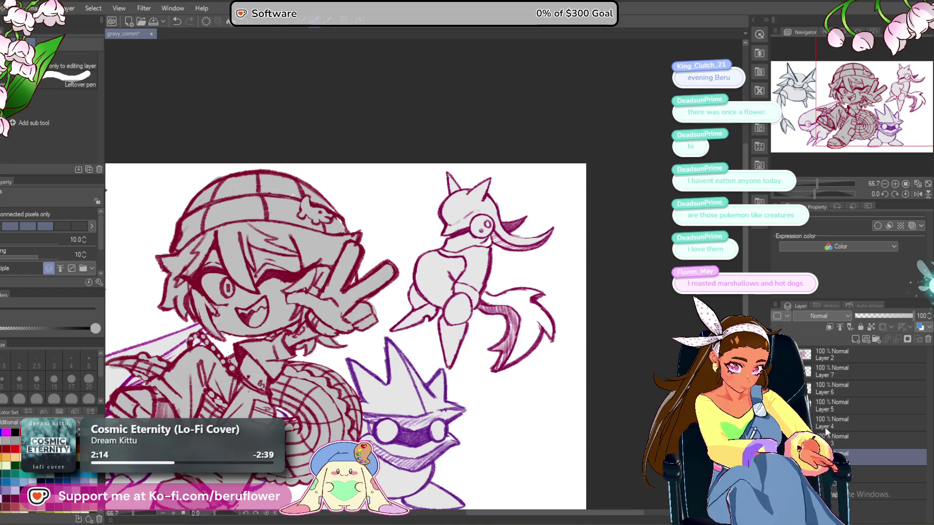
# Pick Layer 4 from its artwork with the Object tool and check its context options.
pyautogui.press('o')
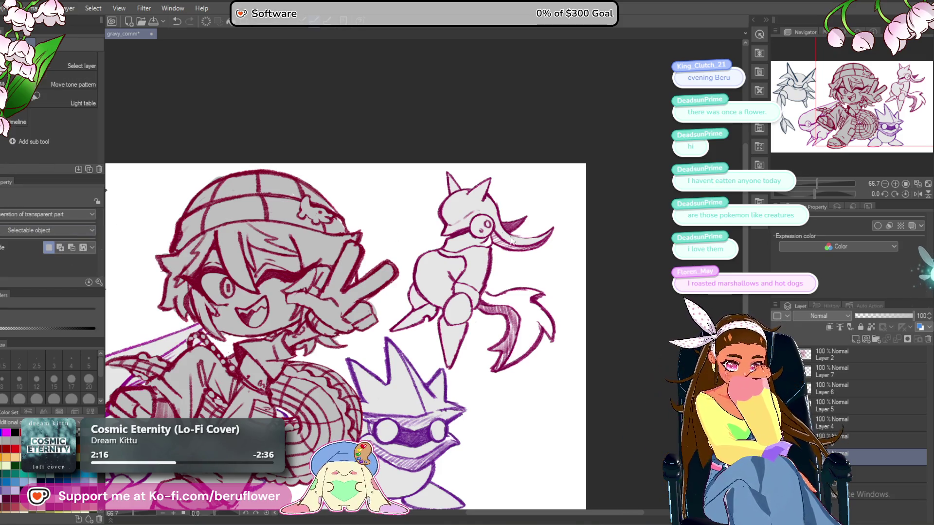
pyautogui.click(467, 238)
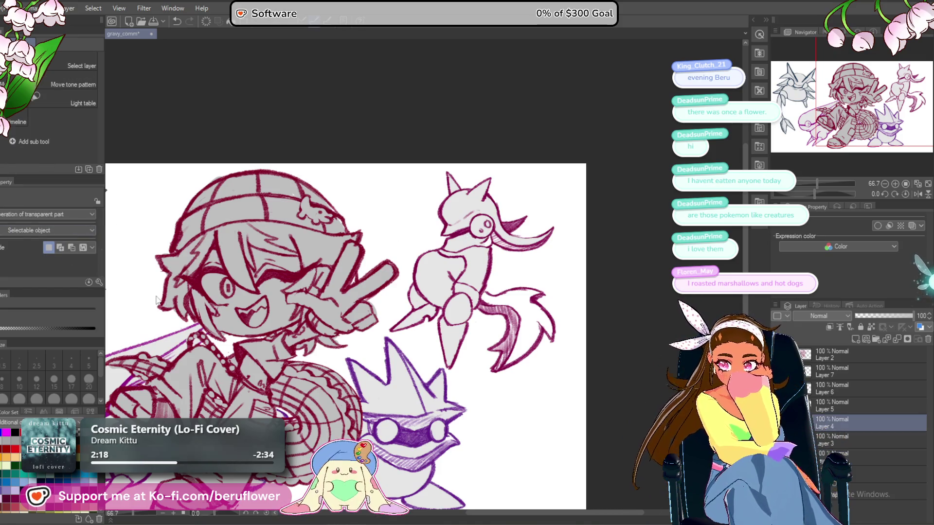
pyautogui.scroll(5, 445, 268)
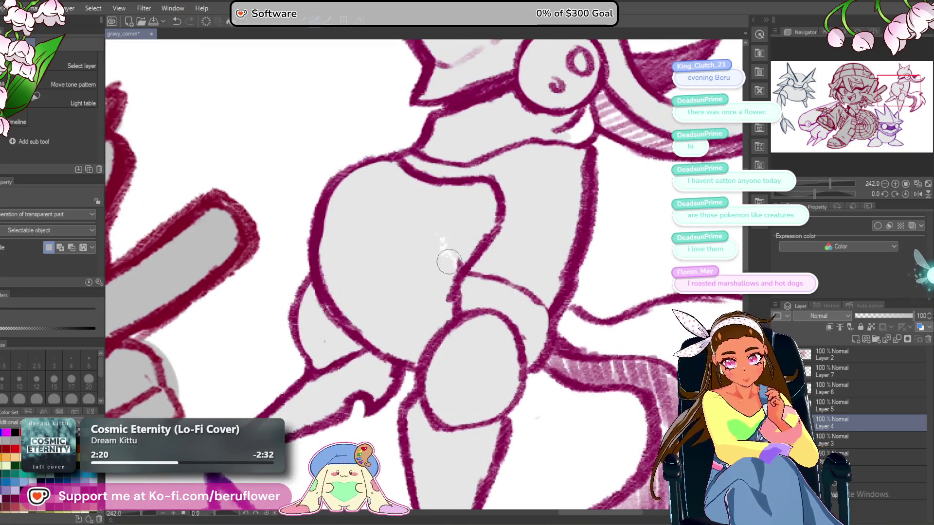
pyautogui.scroll(-3, 449, 251)
pyautogui.rightClick(448, 248)
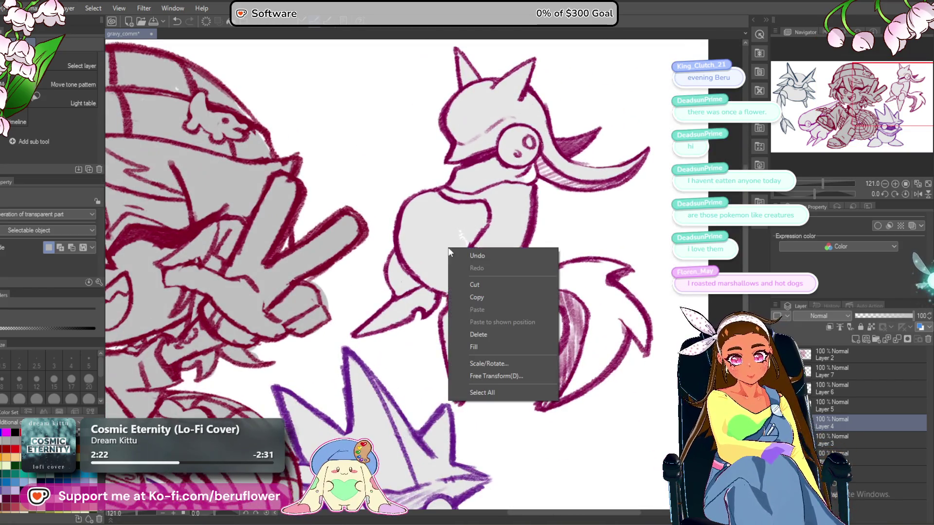
pyautogui.press('Escape')
pyautogui.press('p')
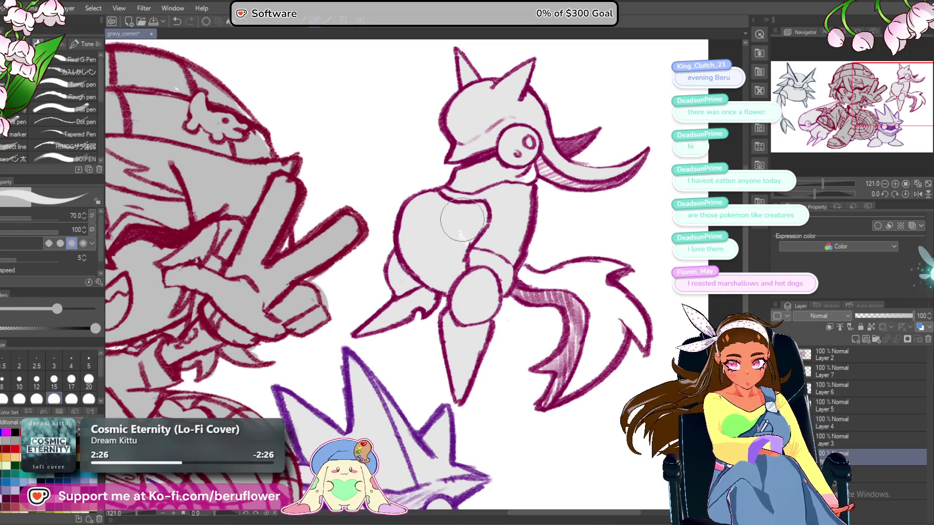
# Recentre the whole drawing and save the file with Ctrl+S.
pyautogui.moveTo(523, 282); pyautogui.dragTo(460, 263)
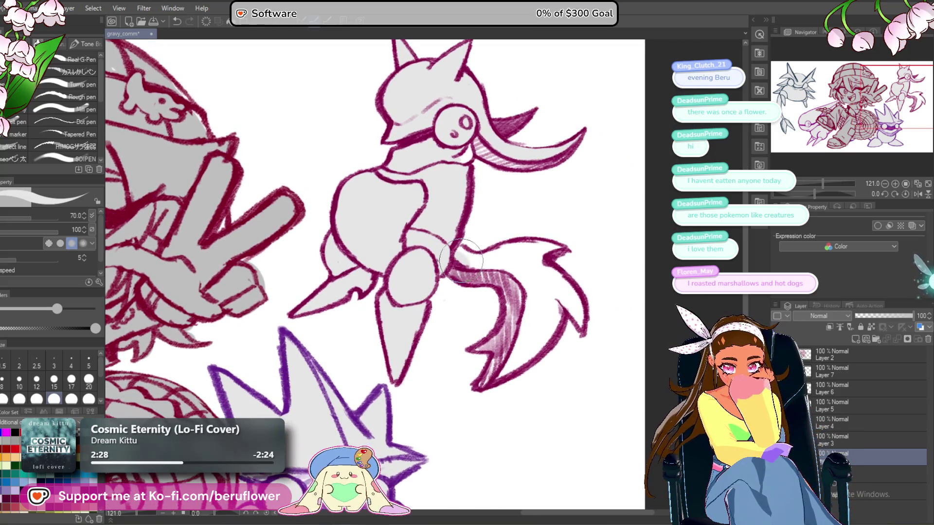
pyautogui.press('g')
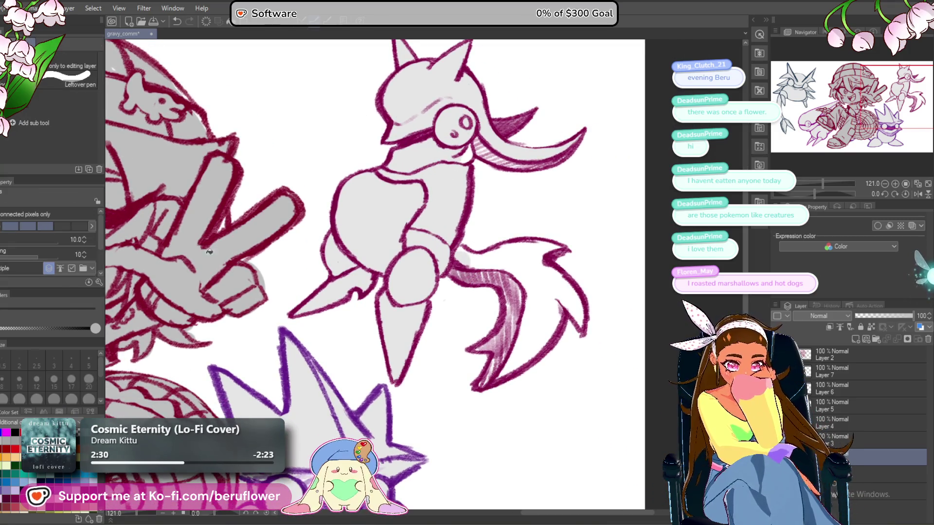
pyautogui.scroll(-5, 506, 350)
pyautogui.moveTo(506, 350)
pyautogui.mouseDown()
pyautogui.moveTo(522, 321)
pyautogui.moveTo(542, 318)
pyautogui.mouseUp()
pyautogui.hotkey('ctrl', 's')
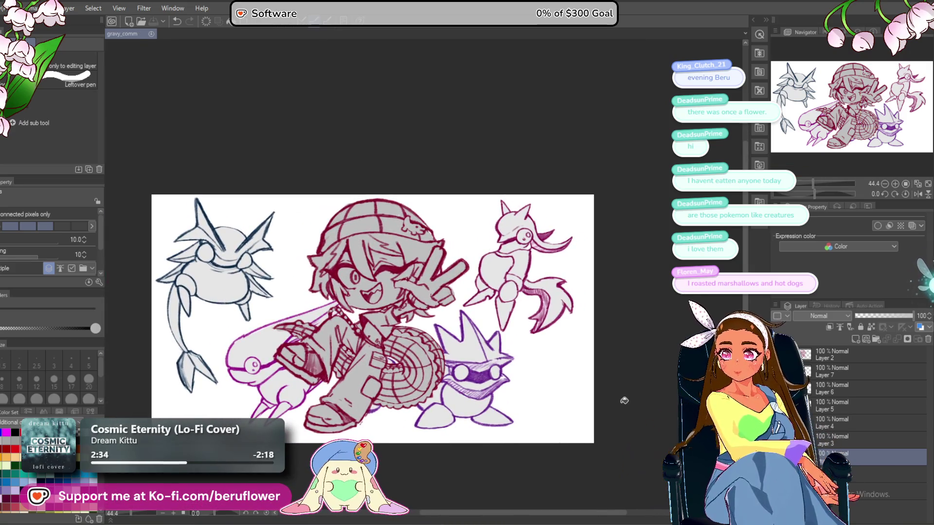
# Select all layers from Layer 2 down and scale the whole drawing down slightly.
pyautogui.moveTo(605, 396)
pyautogui.mouseDown()
pyautogui.moveTo(613, 388)
pyautogui.moveTo(583, 405)
pyautogui.mouseUp()
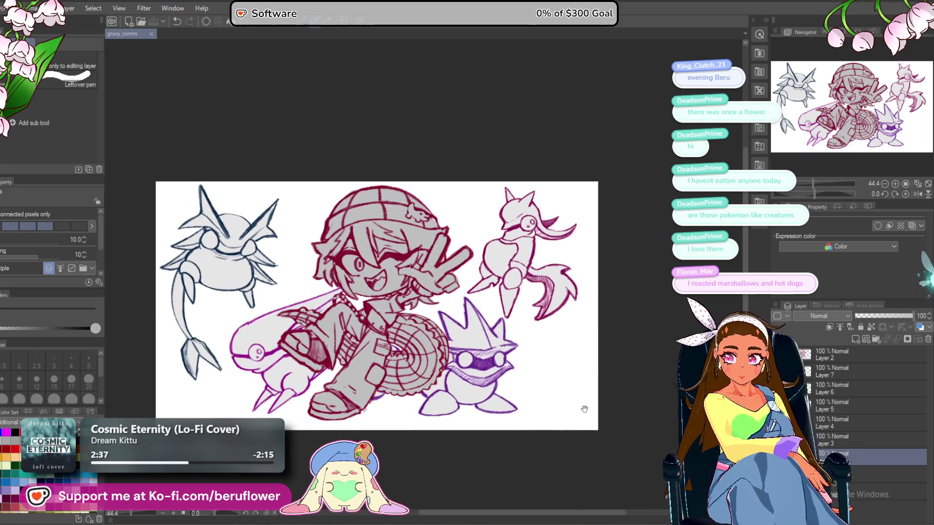
pyautogui.keyDown('shift'); pyautogui.click(864, 357); pyautogui.keyUp('shift')
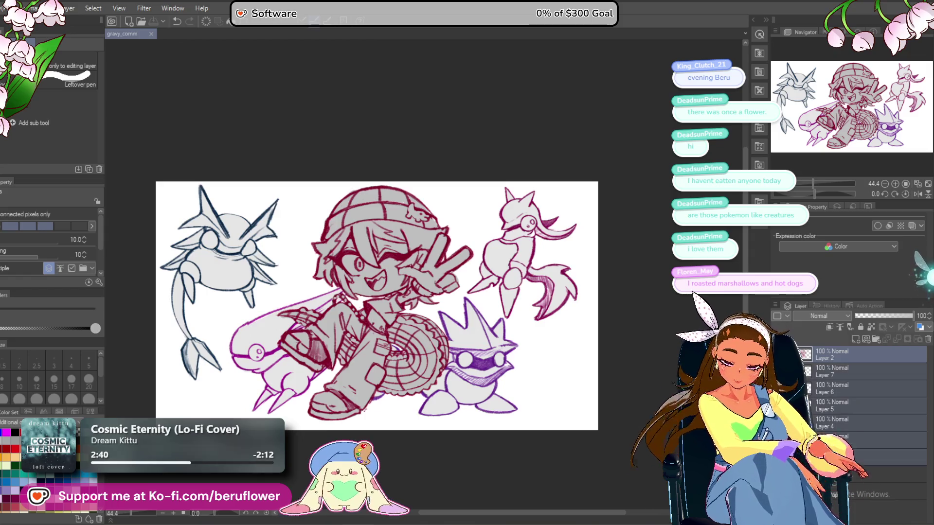
pyautogui.hotkey('ctrl', 't')
pyautogui.moveTo(374, 182); pyautogui.dragTo(373, 200)
pyautogui.moveTo(373, 430); pyautogui.dragTo(372, 429)
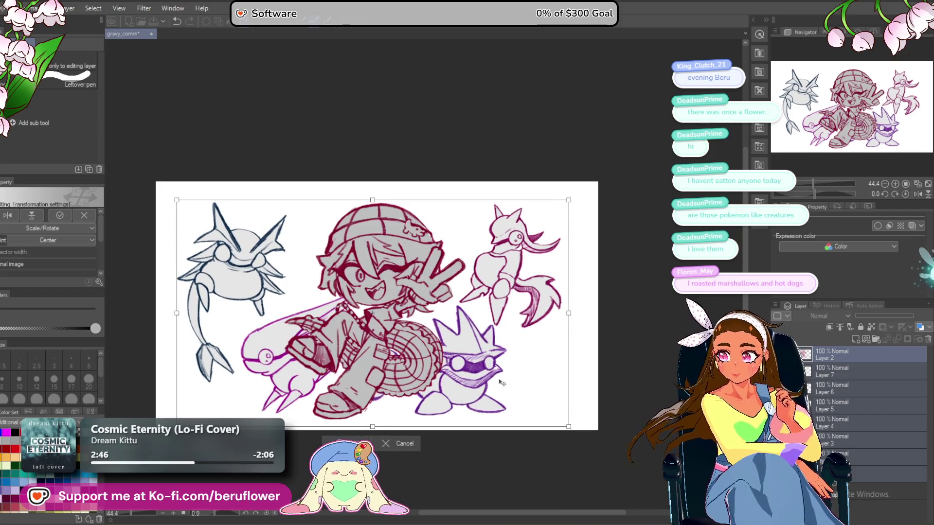
pyautogui.press('Return')
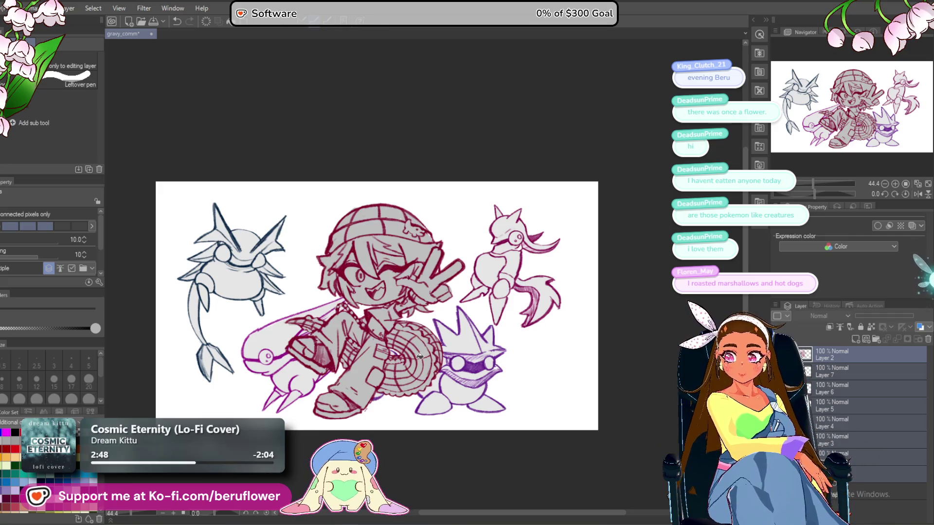
# Select Layer 6, then Layer 2, ready for new work on top.
pyautogui.click(868, 388)
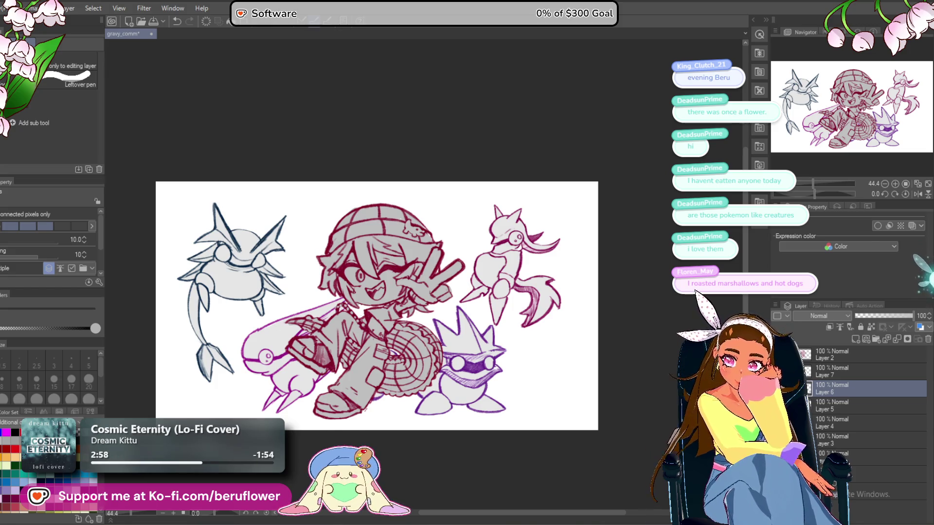
pyautogui.click(854, 358)
pyautogui.press('p')
pyautogui.press('p')
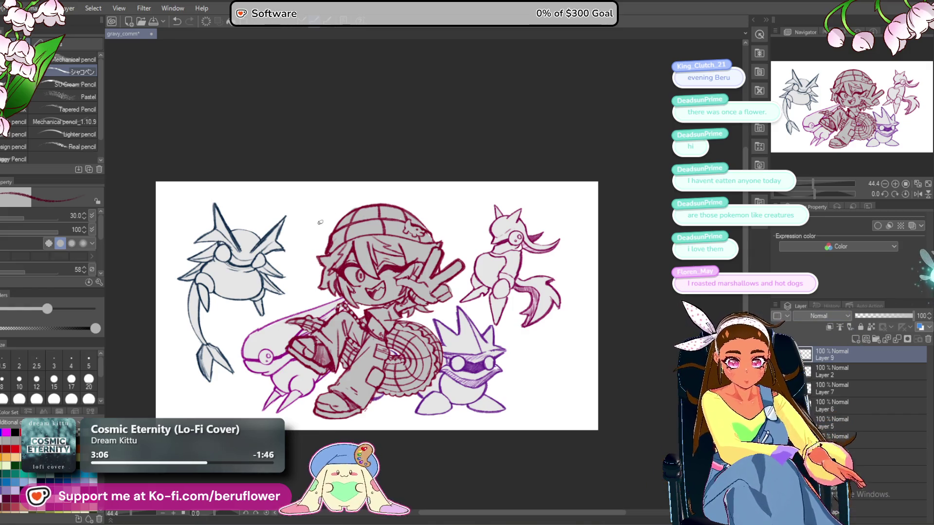
# Draw a red exclamation mark with a bottom dot above the hat.
pyautogui.scroll(4, 320, 223)
pyautogui.moveTo(266, 170); pyautogui.dragTo(301, 208)
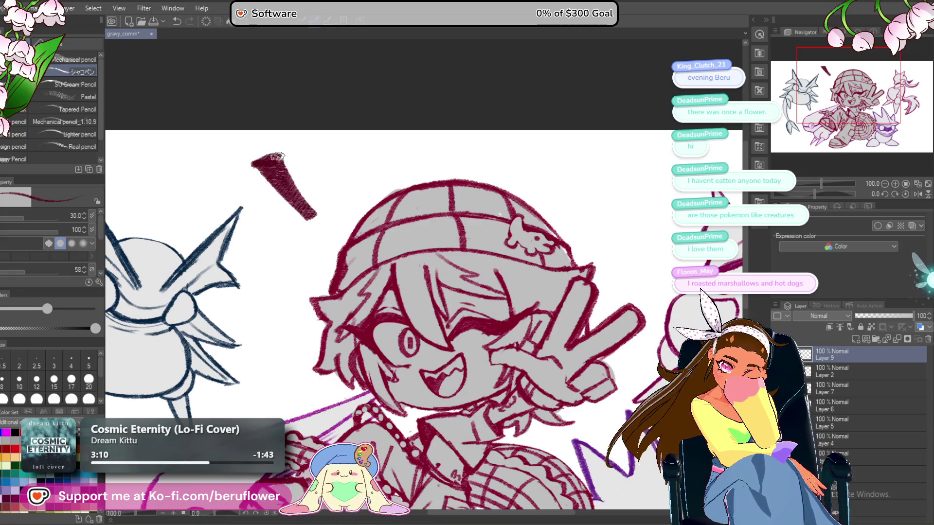
pyautogui.moveTo(303, 201); pyautogui.dragTo(278, 156)
pyautogui.moveTo(319, 211); pyautogui.dragTo(316, 223)
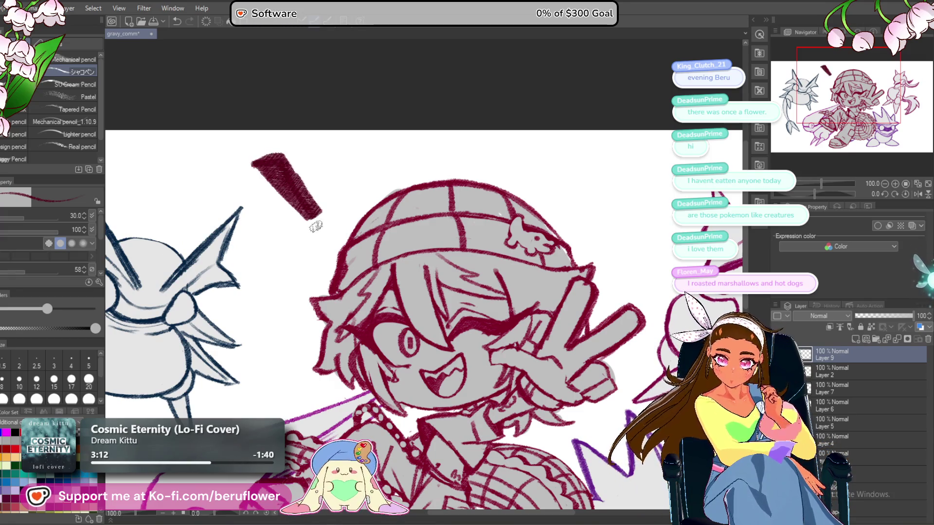
pyautogui.moveTo(345, 159); pyautogui.dragTo(346, 166)
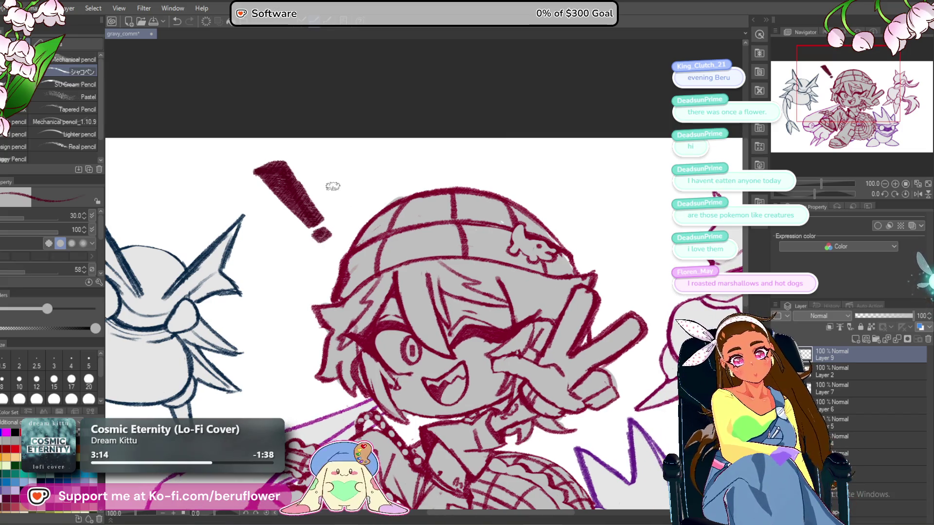
# Undo the dark fill, scribble, diagonal and boxy exclamation strokes.
pyautogui.hotkey('ctrl', 'z')
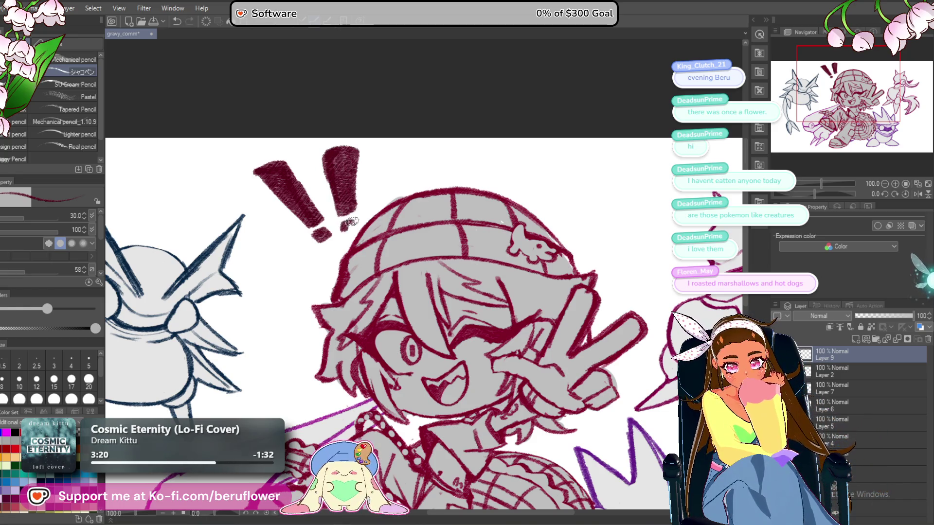
pyautogui.moveTo(378, 192); pyautogui.dragTo(387, 196)
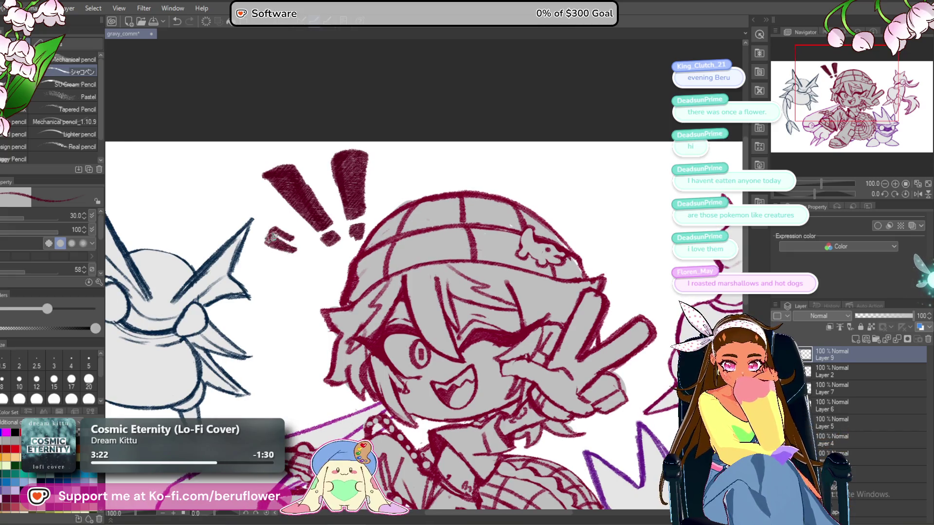
pyautogui.hotkey('ctrl', 'z')
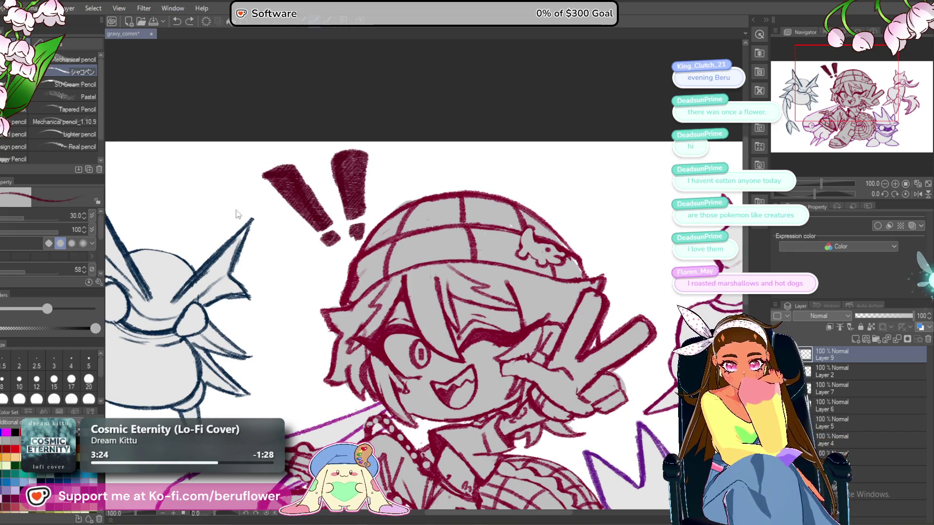
pyautogui.hotkey('ctrl', 'z')
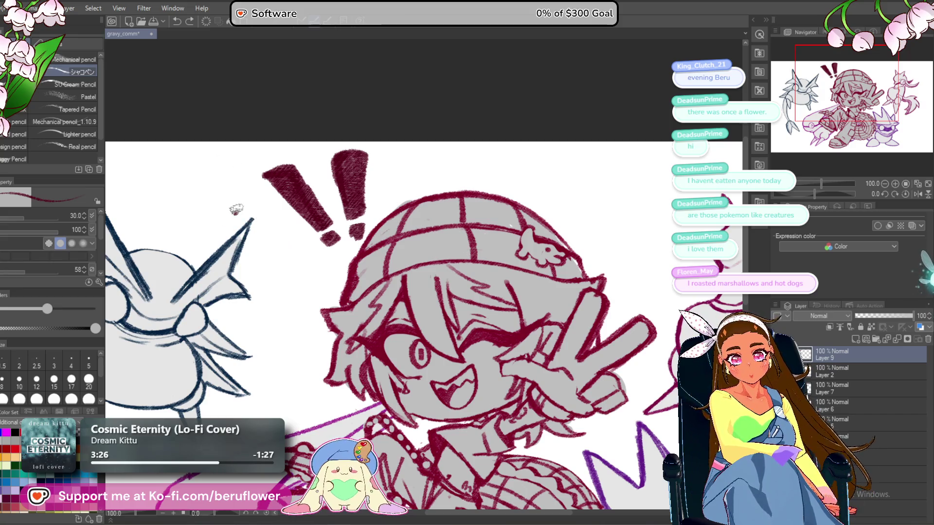
pyautogui.hotkey('ctrl', 'z')
pyautogui.hotkey('ctrl', 'z')
pyautogui.hotkey('ctrl', 'z')
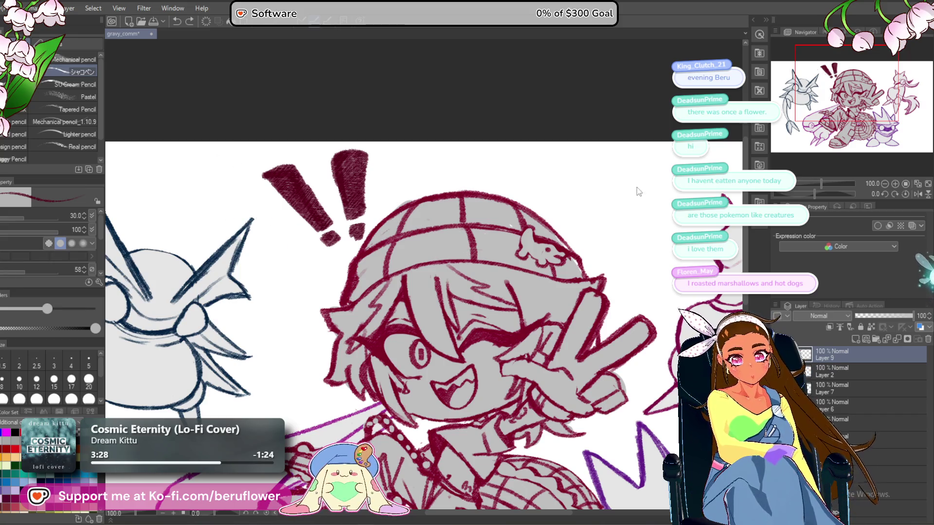
# Draw a thick diagonal exclamation bar beside the beanie and fill it solid dark red.
pyautogui.moveTo(622, 266); pyautogui.dragTo(495, 262)
pyautogui.moveTo(526, 157)
pyautogui.mouseDown()
pyautogui.moveTo(466, 200)
pyautogui.moveTo(481, 214)
pyautogui.moveTo(475, 225)
pyautogui.mouseUp()
pyautogui.hotkey('ctrl', 'z')
pyautogui.hotkey('ctrl', 'z')
pyautogui.moveTo(524, 161); pyautogui.dragTo(469, 230)
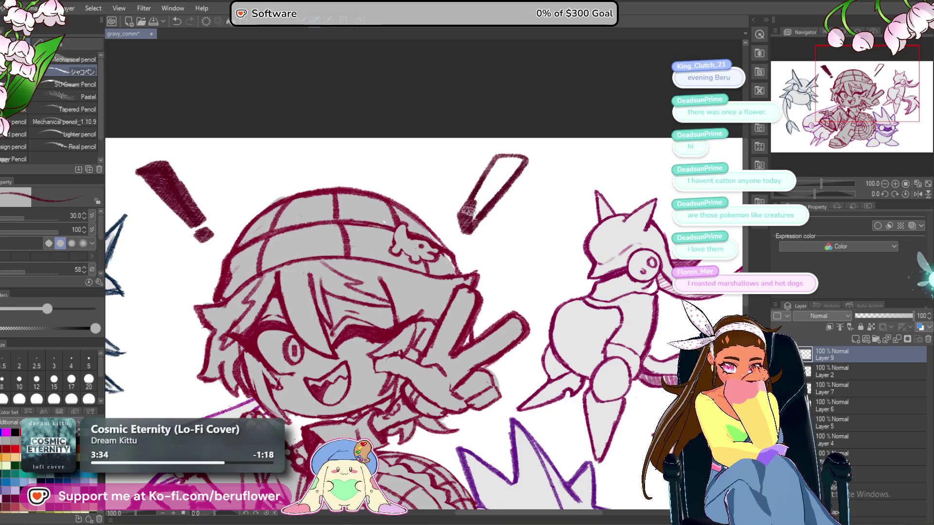
pyautogui.moveTo(486, 197)
pyautogui.mouseDown()
pyautogui.moveTo(510, 170)
pyautogui.moveTo(493, 140)
pyautogui.mouseUp()
# Add a second slanted dark-red bar with a dot beneath it.
pyautogui.moveTo(480, 219)
pyautogui.mouseDown()
pyautogui.moveTo(543, 181)
pyautogui.moveTo(482, 233)
pyautogui.mouseUp()
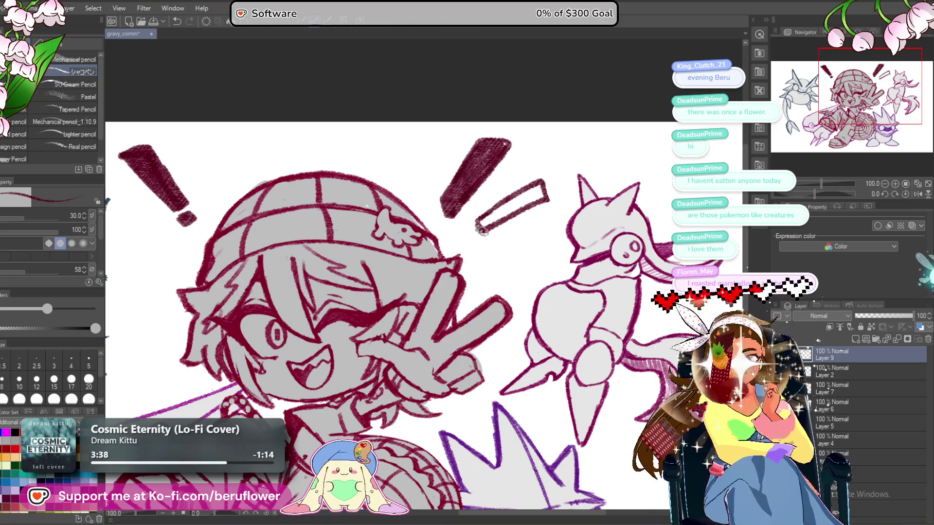
pyautogui.moveTo(507, 242); pyautogui.dragTo(489, 244)
pyautogui.moveTo(503, 198)
pyautogui.mouseDown()
pyautogui.moveTo(467, 231)
pyautogui.moveTo(529, 176)
pyautogui.moveTo(552, 200)
pyautogui.moveTo(471, 233)
pyautogui.moveTo(509, 205)
pyautogui.moveTo(538, 202)
pyautogui.moveTo(535, 193)
pyautogui.mouseUp()
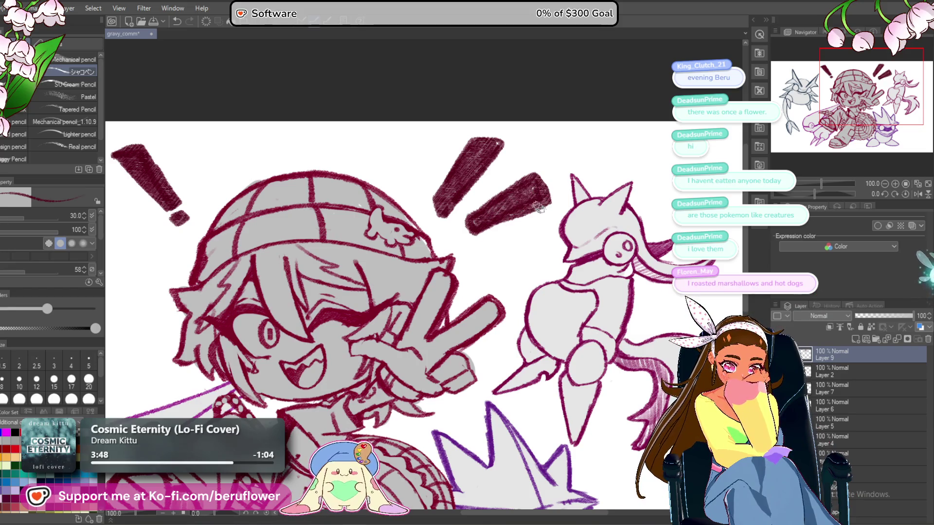
pyautogui.moveTo(426, 210)
pyautogui.mouseDown()
pyautogui.moveTo(454, 235)
pyautogui.moveTo(448, 230)
pyautogui.mouseUp()
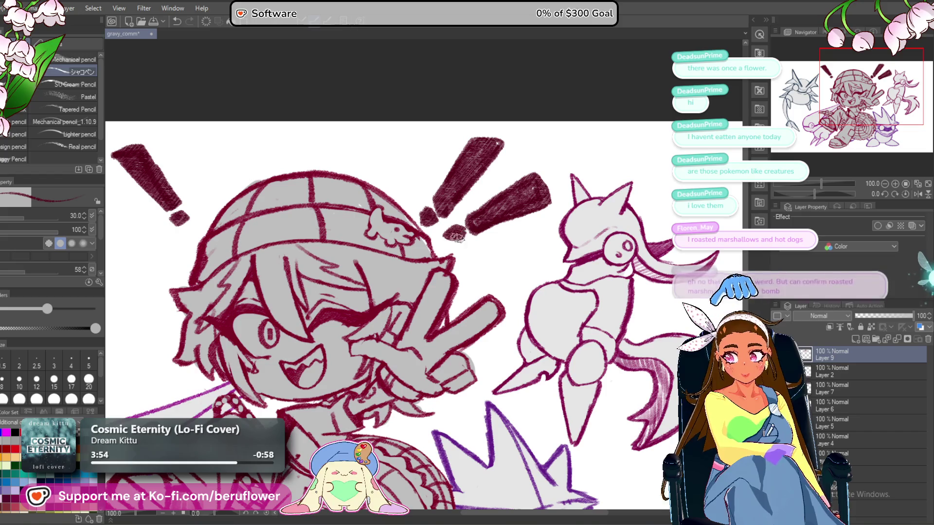
pyautogui.scroll(-3, 453, 253)
pyautogui.scroll(2, 455, 272)
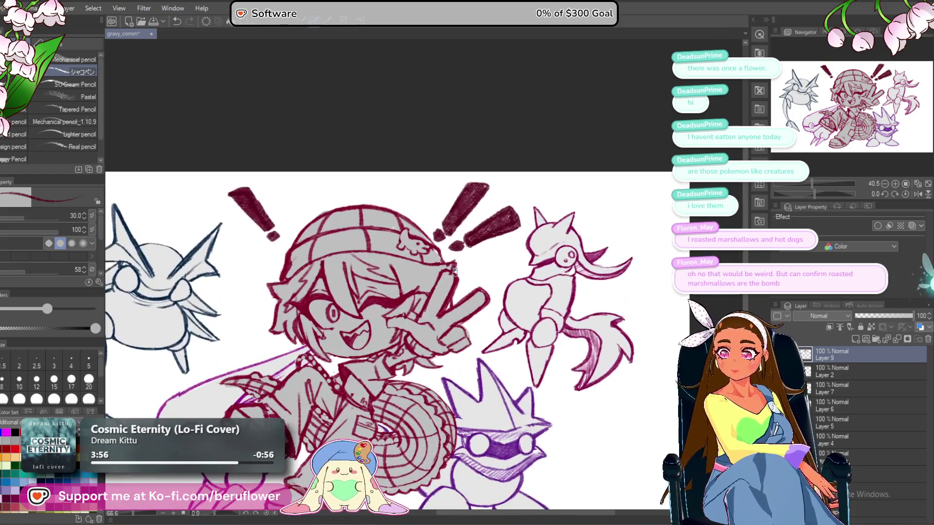
# Save the illustration and reframe the drawing around the exclamation marks.
pyautogui.scroll(1, 394, 418)
pyautogui.hotkey('ctrl', 's')
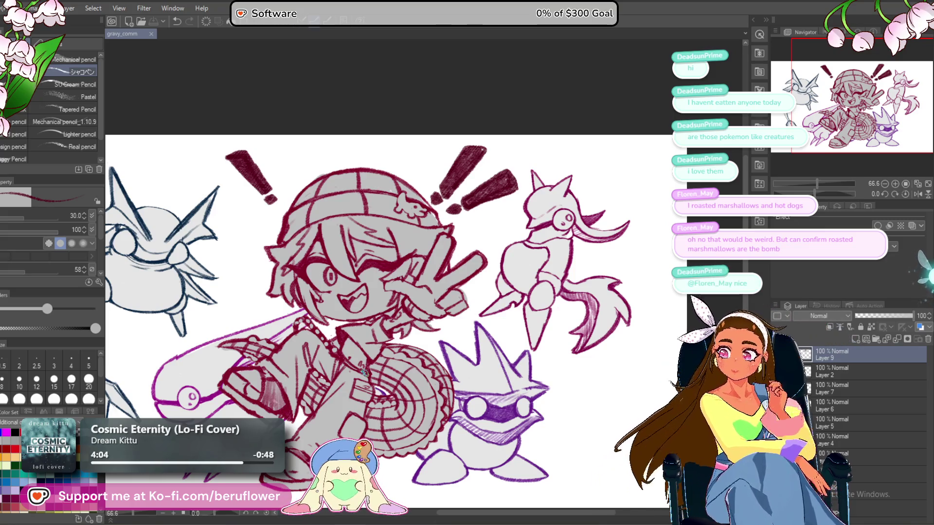
pyautogui.scroll(-2, 363, 372)
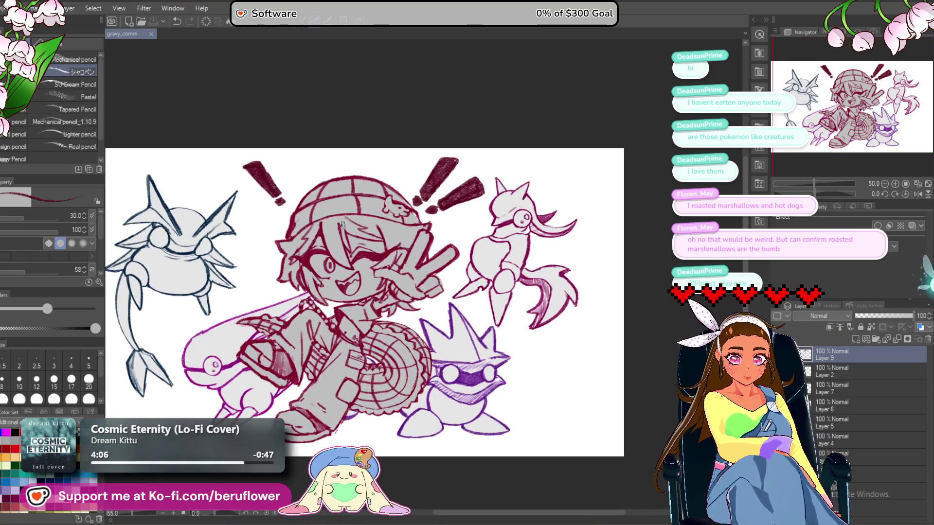
pyautogui.moveTo(404, 221); pyautogui.dragTo(432, 181)
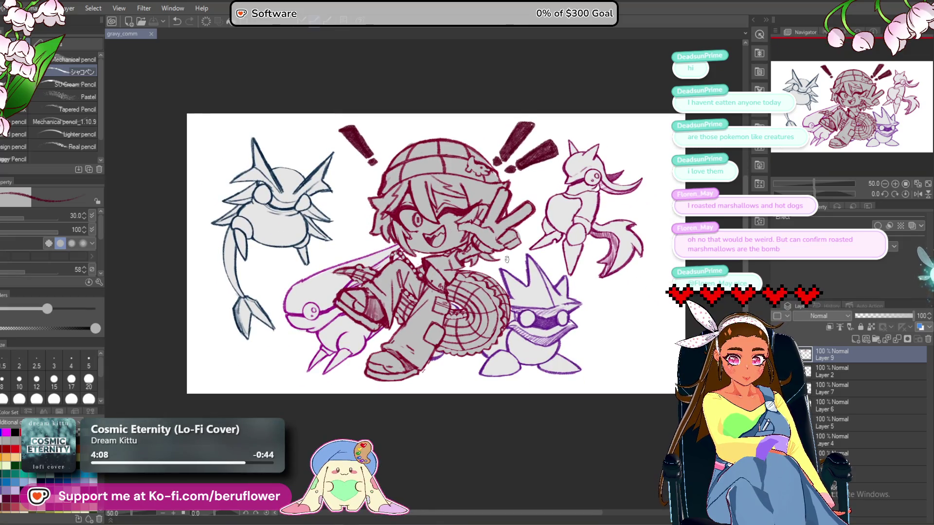
pyautogui.moveTo(507, 255); pyautogui.dragTo(415, 303)
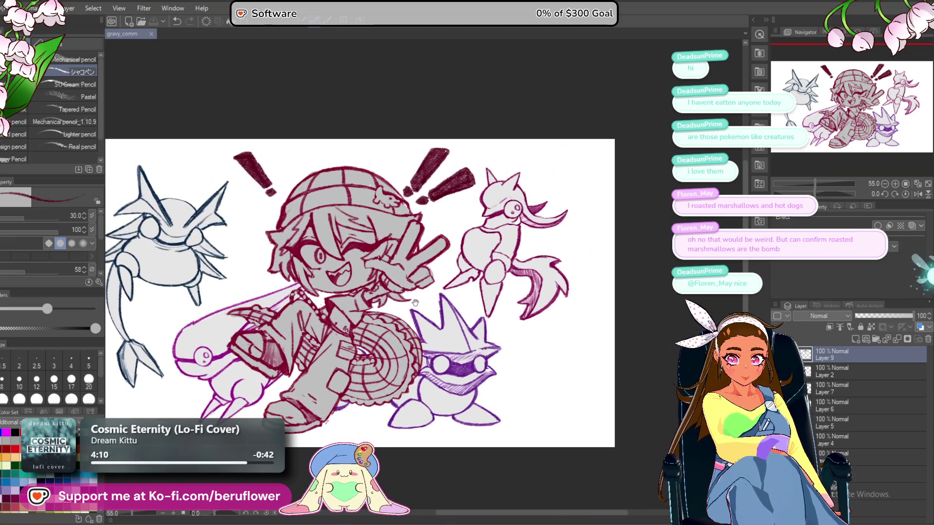
# Lasso the exclamation marks, then rotate, skew up-right and widen them.
pyautogui.press('m')
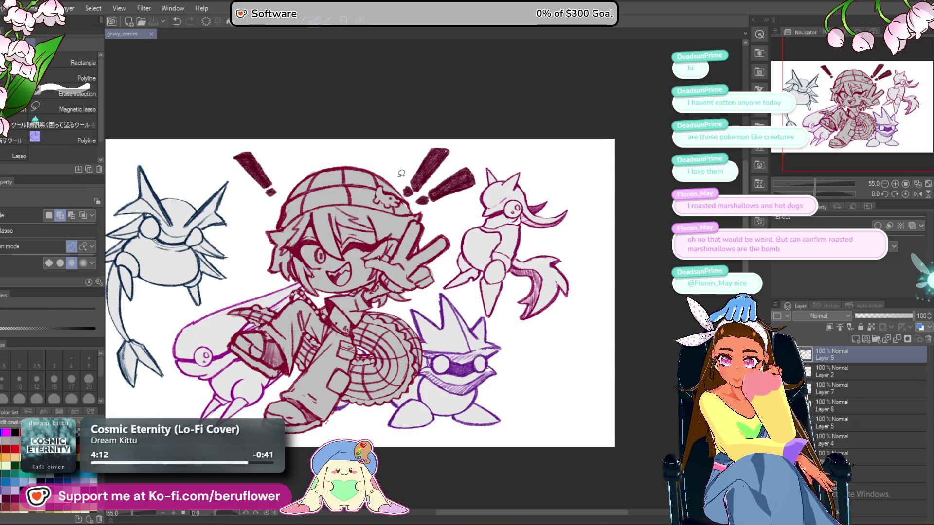
pyautogui.scroll(2, 402, 173)
pyautogui.scroll(1, 401, 174)
pyautogui.moveTo(537, 168); pyautogui.dragTo(459, 235)
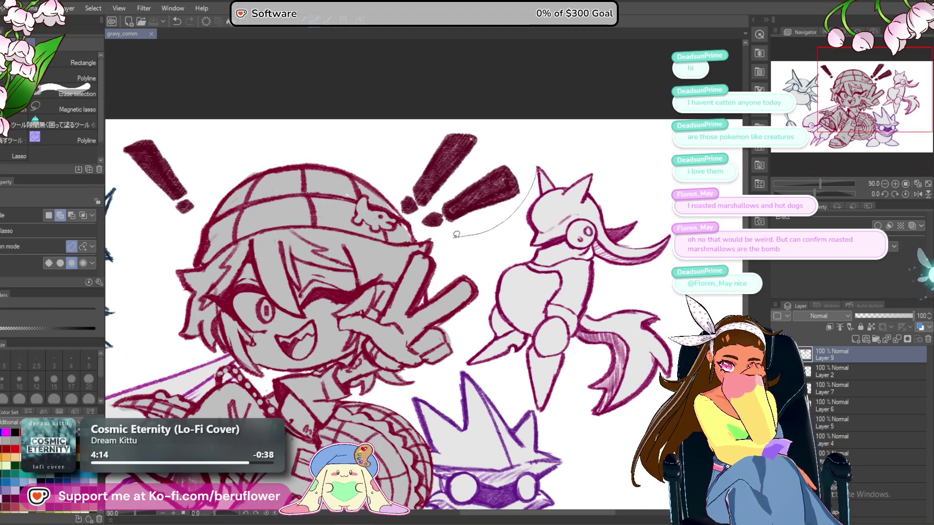
pyautogui.moveTo(399, 161); pyautogui.dragTo(551, 155)
pyautogui.hotkey('ctrl', 't')
pyautogui.moveTo(543, 214)
pyautogui.mouseDown()
pyautogui.moveTo(538, 199)
pyautogui.moveTo(545, 209)
pyautogui.moveTo(521, 208)
pyautogui.moveTo(510, 219)
pyautogui.mouseUp()
pyautogui.moveTo(537, 135)
pyautogui.mouseDown()
pyautogui.moveTo(590, 101)
pyautogui.moveTo(577, 110)
pyautogui.mouseUp()
pyautogui.moveTo(539, 232); pyautogui.dragTo(549, 229)
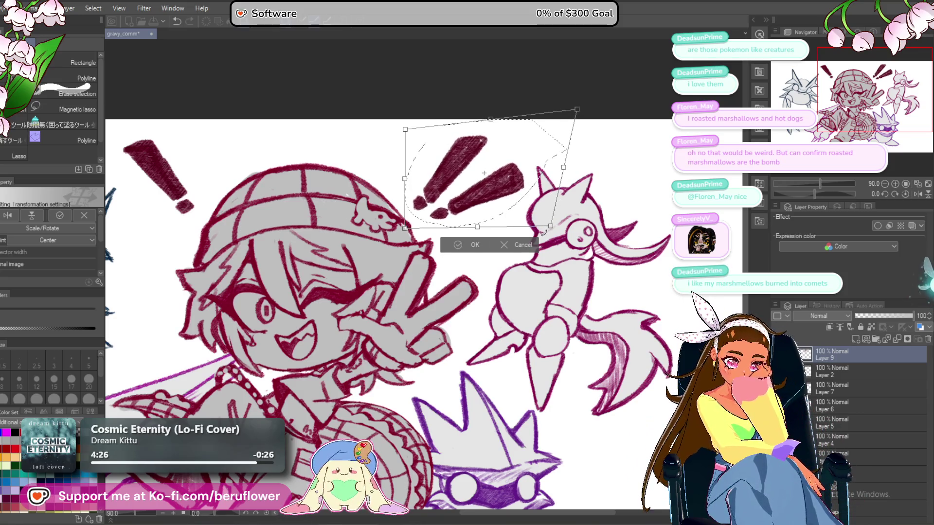
pyautogui.press('Return')
# Reselect the marks and transform the lower exclamation mark downward.
pyautogui.hotkey('ctrl', 'd')
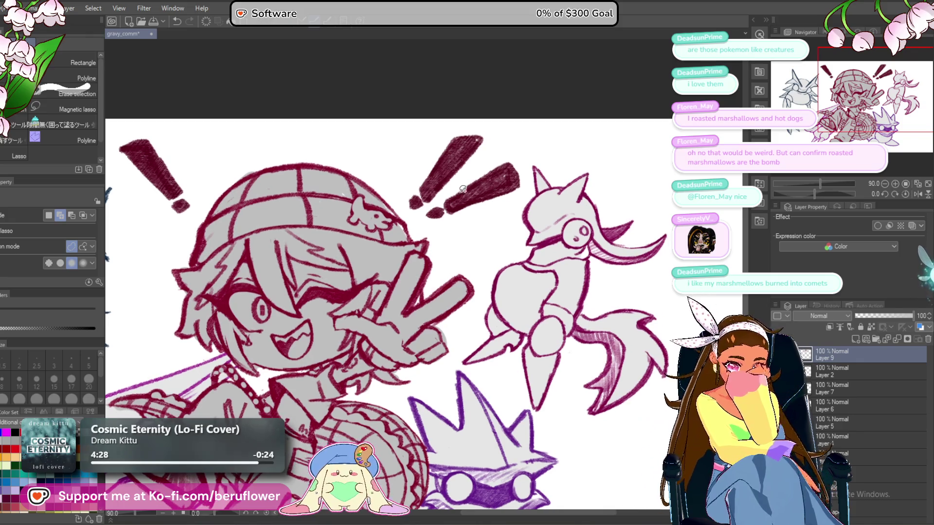
pyautogui.moveTo(487, 157); pyautogui.dragTo(488, 157)
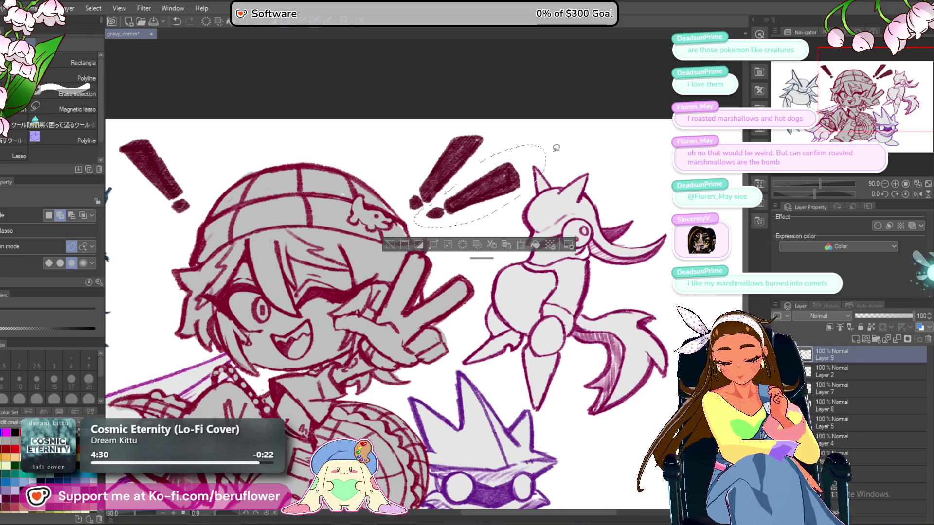
pyautogui.hotkey('ctrl', 't')
pyautogui.moveTo(499, 217); pyautogui.dragTo(495, 224)
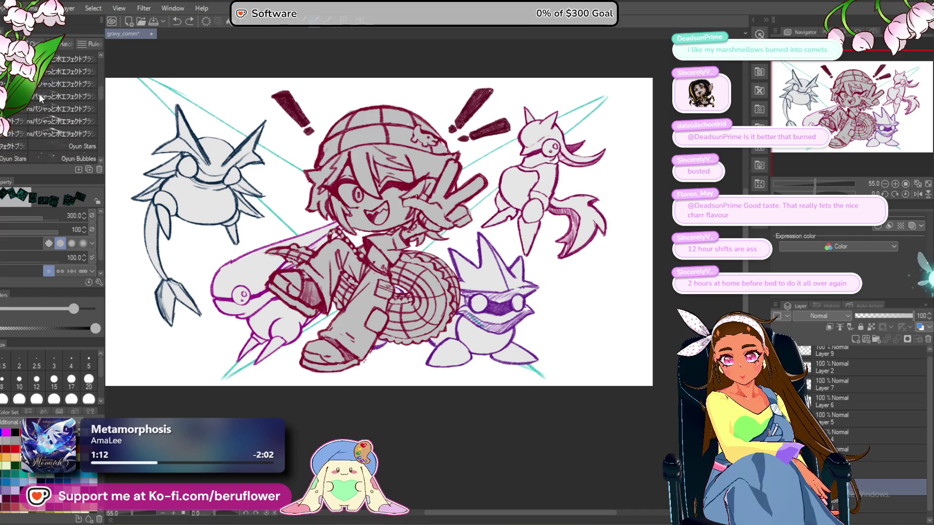
# Try the flower stamp and cosmos leaf decoration brushes.
pyautogui.scroll(-5, 39, 93)
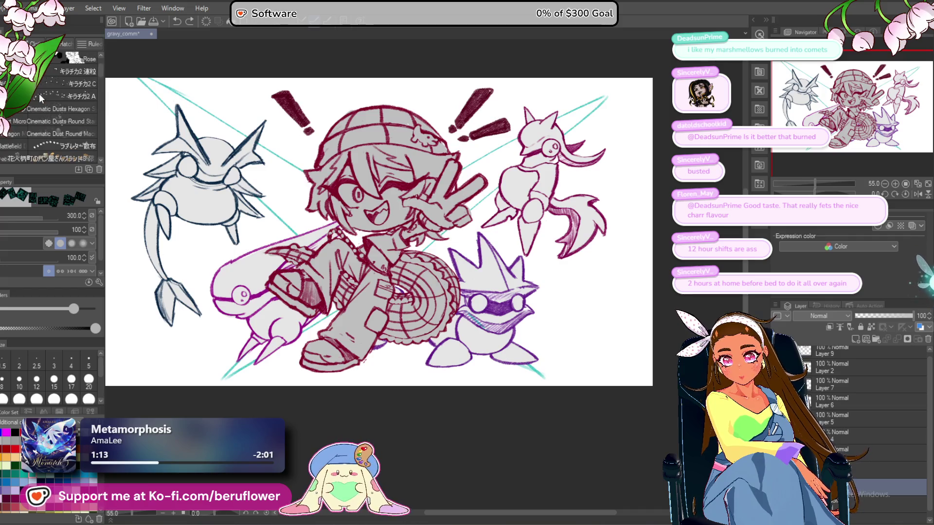
pyautogui.scroll(-5, 40, 97)
pyautogui.scroll(-5, 39, 93)
pyautogui.scroll(-5, 40, 95)
pyautogui.scroll(-5, 40, 97)
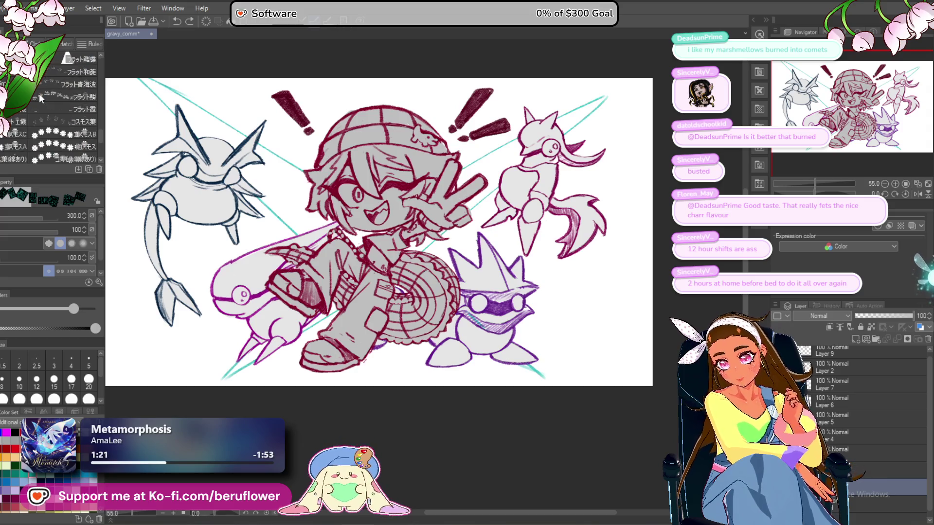
pyautogui.click(5, 80)
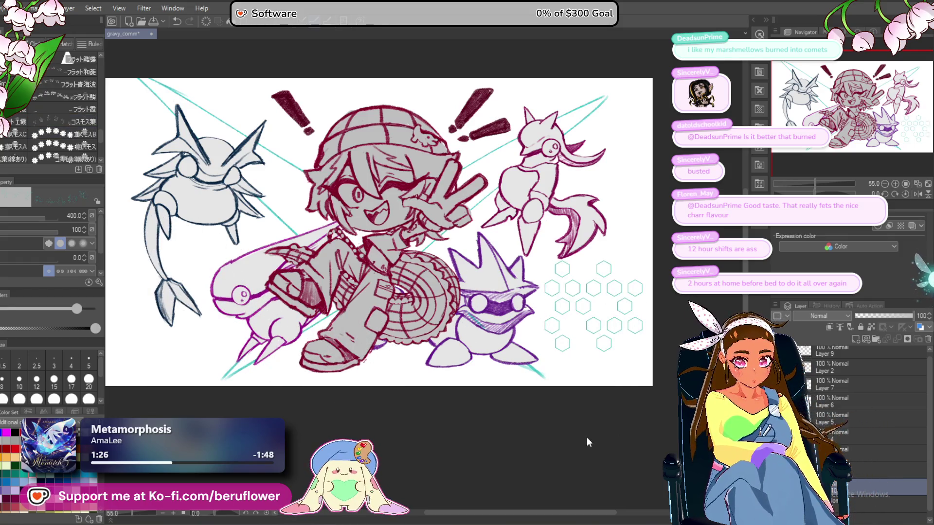
pyautogui.click(91, 124)
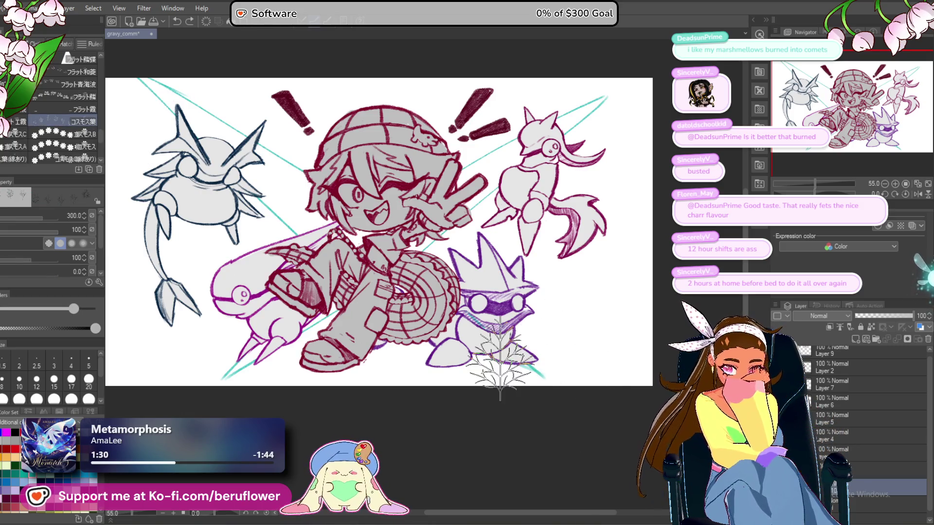
# Try the glass-shard, glass-fragment, water-effect and Stars brushes.
pyautogui.scroll(-10, 21, 112)
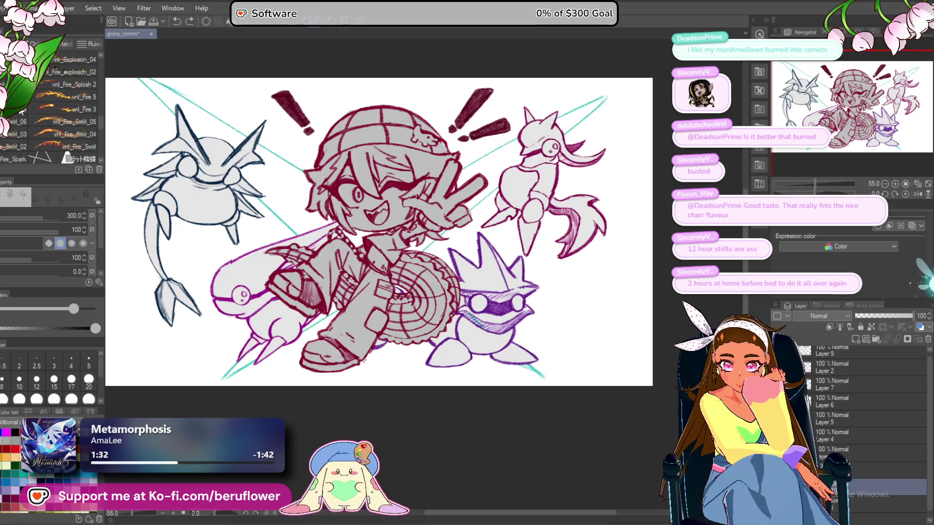
pyautogui.scroll(4, 21, 111)
pyautogui.click(19, 122)
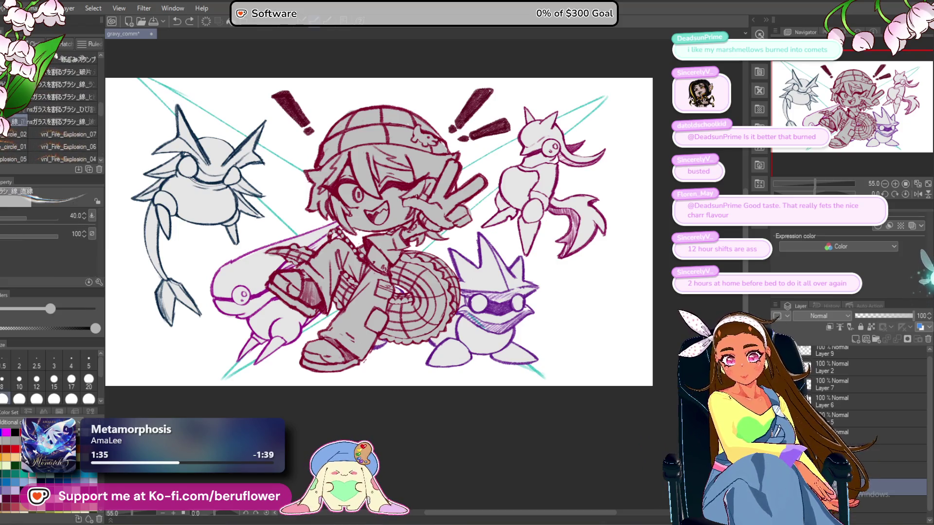
pyautogui.click(56, 57)
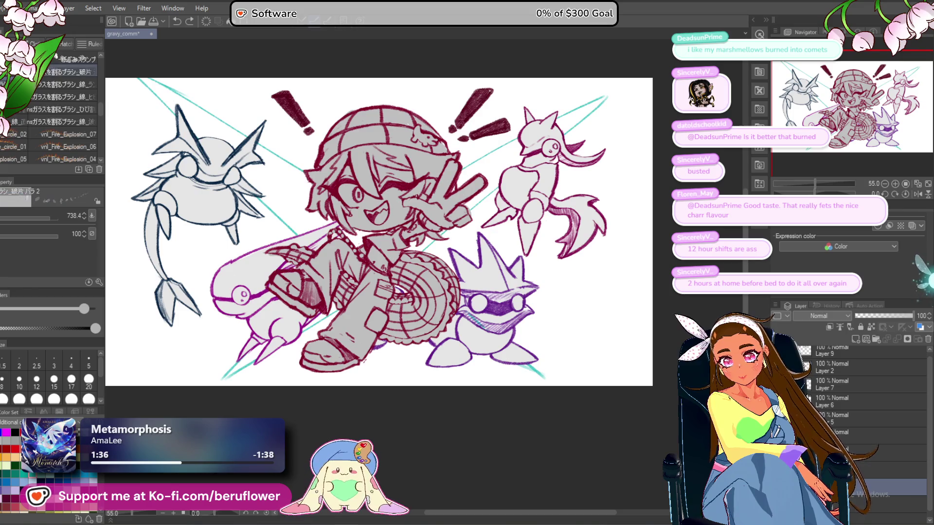
pyautogui.scroll(5, 56, 98)
pyautogui.click(68, 84)
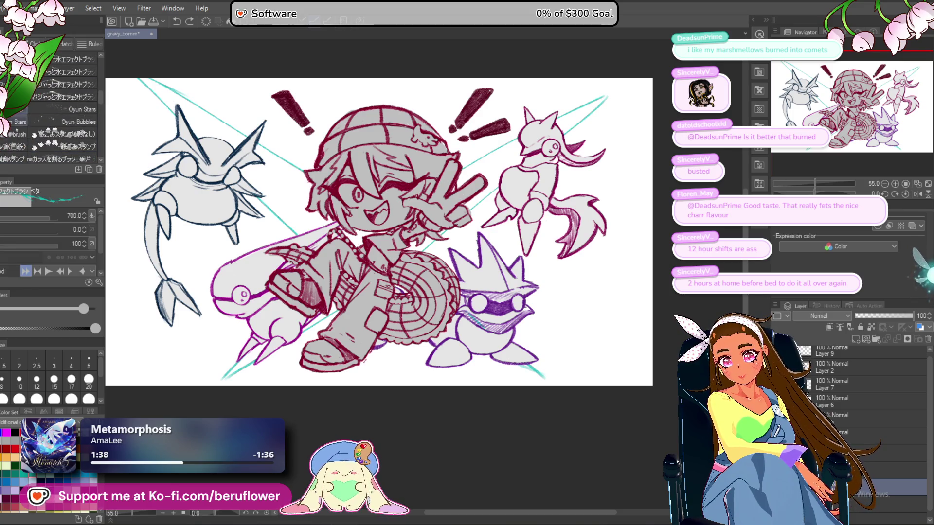
pyautogui.click(18, 122)
# Compare two sparkle brushes and settle on a scattered-stroke decoration brush.
pyautogui.scroll(5, 34, 95)
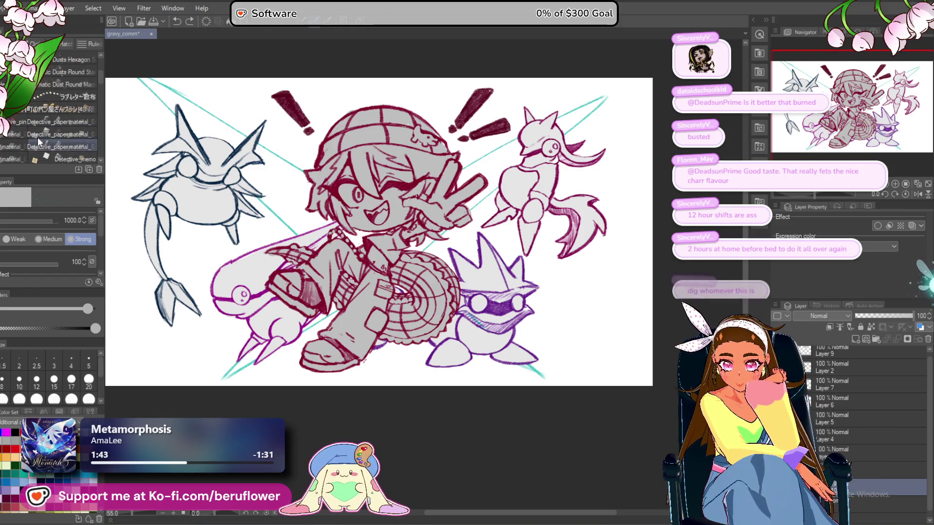
pyautogui.scroll(2, 37, 97)
pyautogui.click(44, 59)
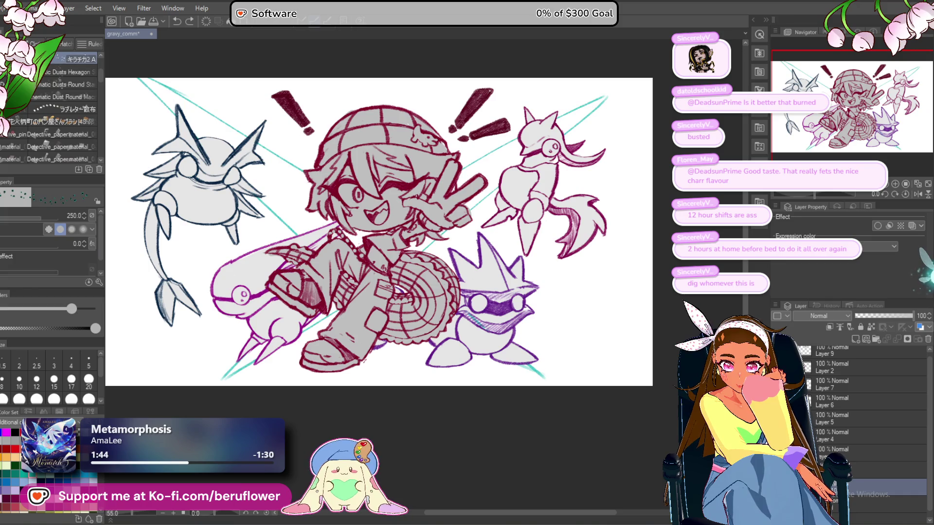
pyautogui.scroll(4, 49, 107)
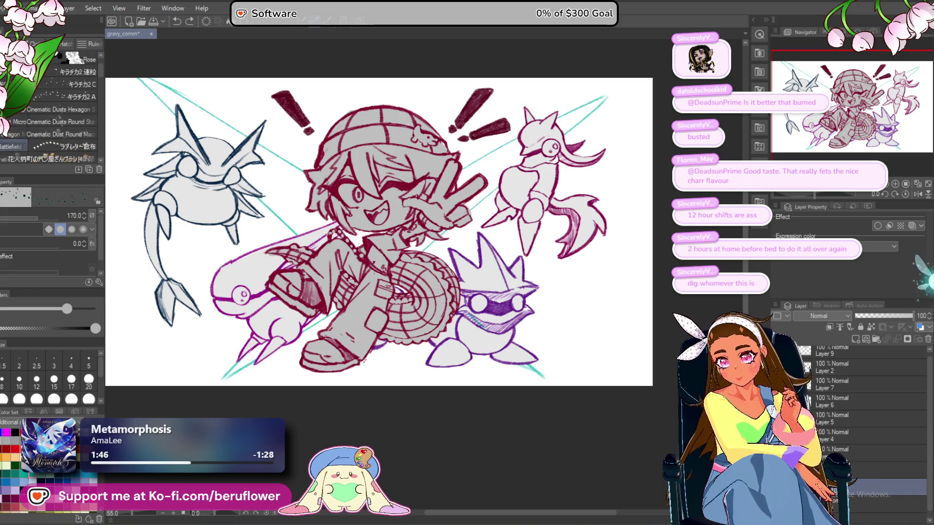
pyautogui.click(77, 60)
pyautogui.click(77, 72)
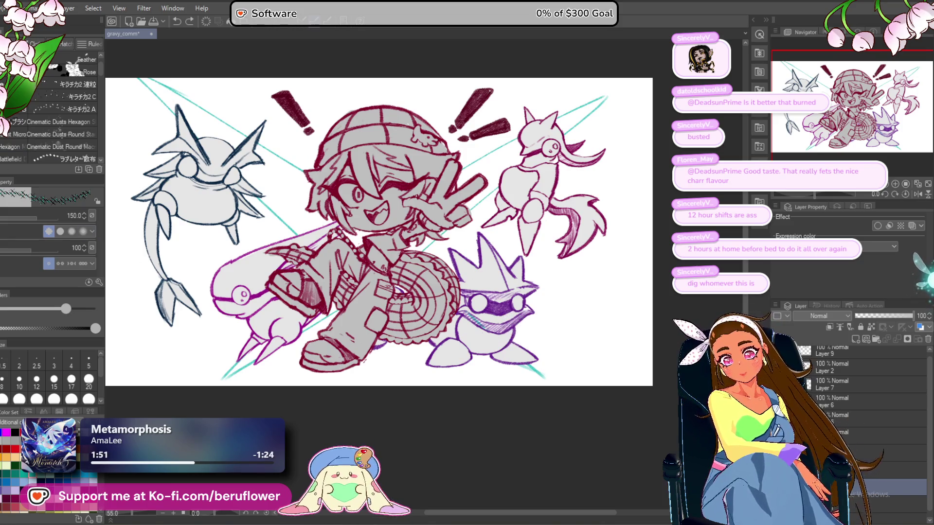
# Test a teal pen stroke at the lower right, undo it, and switch to the pencil brushes.
pyautogui.press('p')
pyautogui.moveTo(561, 288)
pyautogui.mouseDown()
pyautogui.moveTo(490, 292)
pyautogui.moveTo(462, 281)
pyautogui.mouseUp()
pyautogui.moveTo(316, 384); pyautogui.dragTo(344, 393)
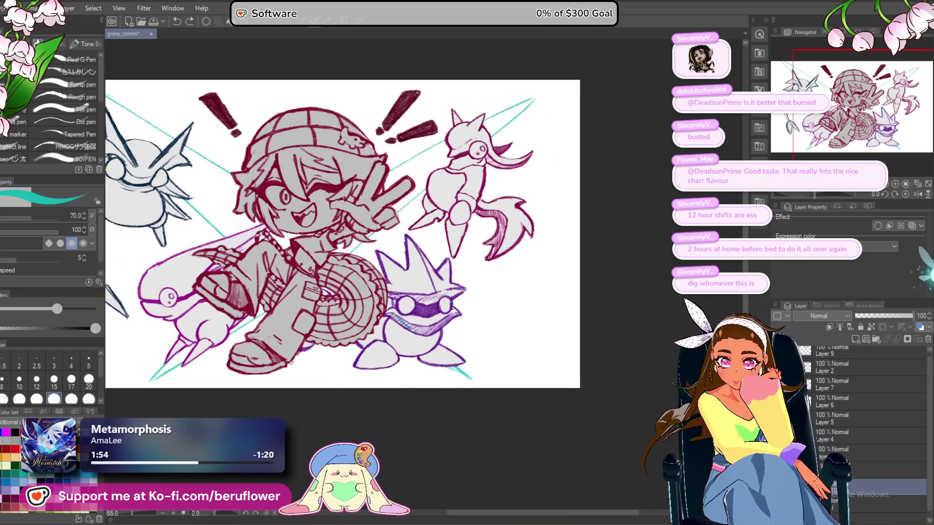
pyautogui.moveTo(513, 326)
pyautogui.mouseDown()
pyautogui.moveTo(506, 399)
pyautogui.moveTo(487, 396)
pyautogui.mouseUp()
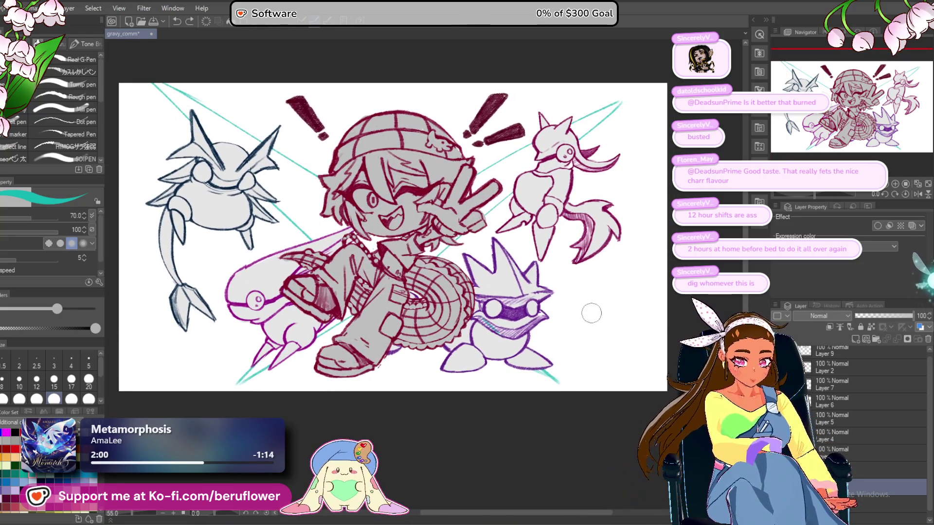
pyautogui.moveTo(573, 308); pyautogui.dragTo(593, 342)
pyautogui.hotkey('ctrl', 'z')
pyautogui.press('p')
pyautogui.moveTo(595, 310)
pyautogui.mouseDown()
pyautogui.moveTo(563, 310)
pyautogui.moveTo(583, 307)
pyautogui.moveTo(581, 336)
pyautogui.mouseUp()
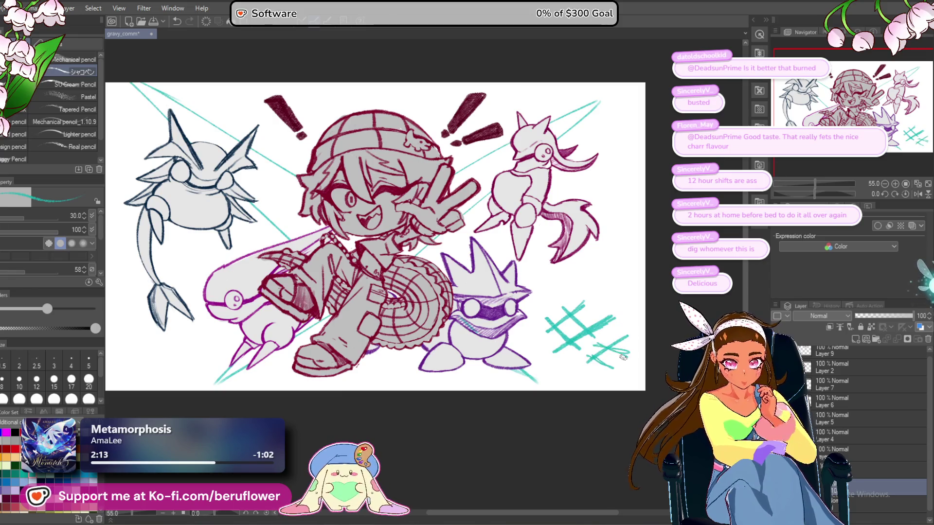
# Add a teal hatch stroke at the lower left, undo the extra strokes, and recentre the drawing.
pyautogui.moveTo(120, 344)
pyautogui.mouseDown()
pyautogui.moveTo(286, 362)
pyautogui.moveTo(300, 373)
pyautogui.moveTo(260, 399)
pyautogui.mouseUp()
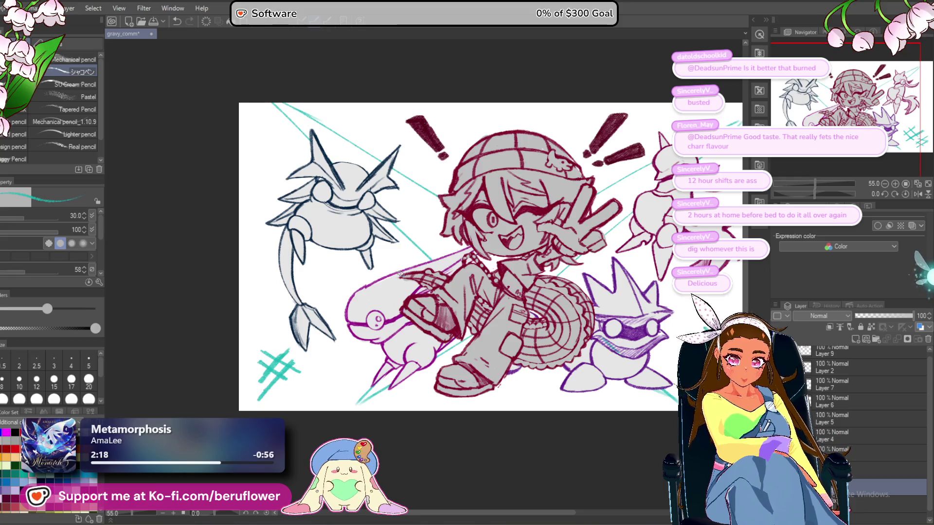
pyautogui.moveTo(322, 318); pyautogui.dragTo(336, 306)
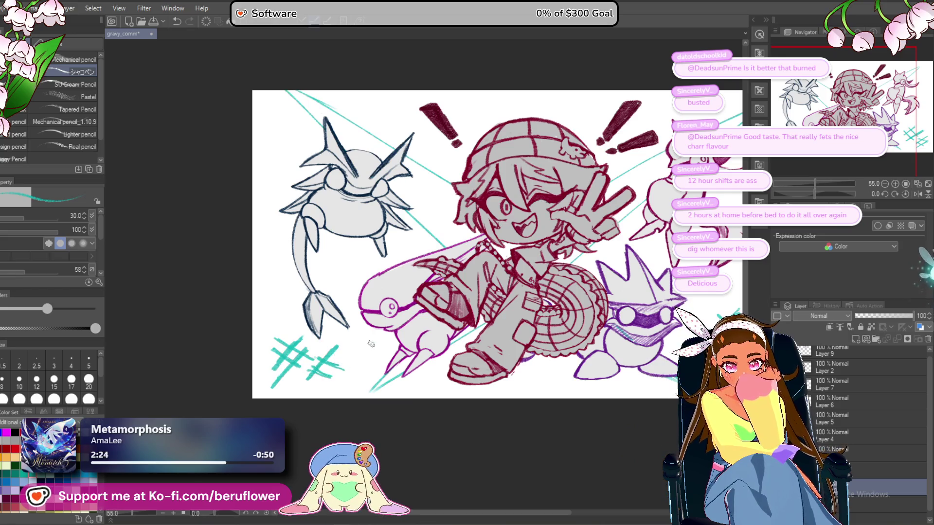
pyautogui.moveTo(332, 367); pyautogui.dragTo(312, 388)
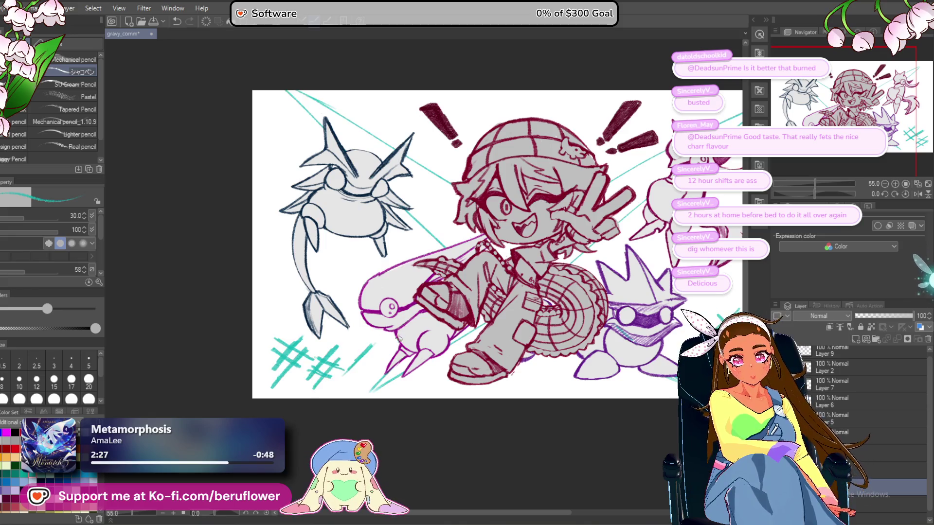
pyautogui.moveTo(383, 339); pyautogui.dragTo(307, 360)
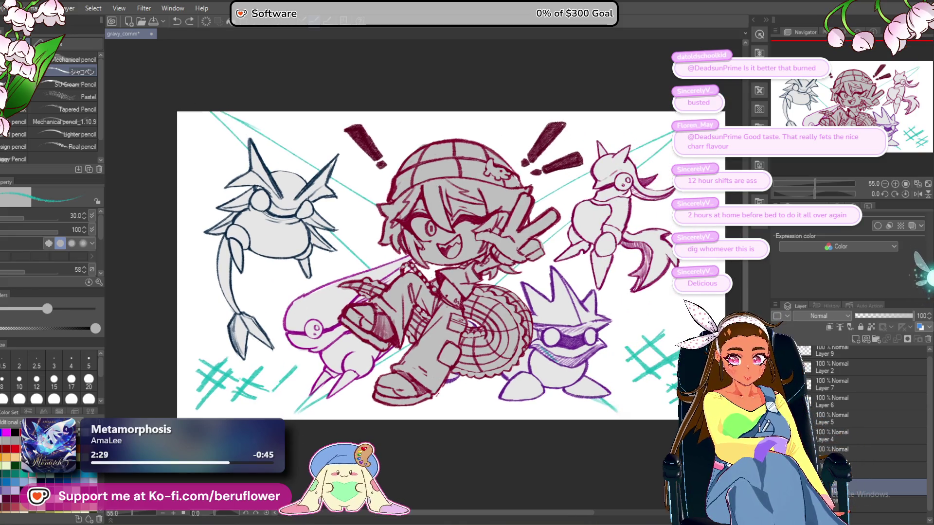
pyautogui.hotkey('ctrl', 'z')
pyautogui.hotkey('ctrl', 'z')
pyautogui.hotkey('ctrl', 'z')
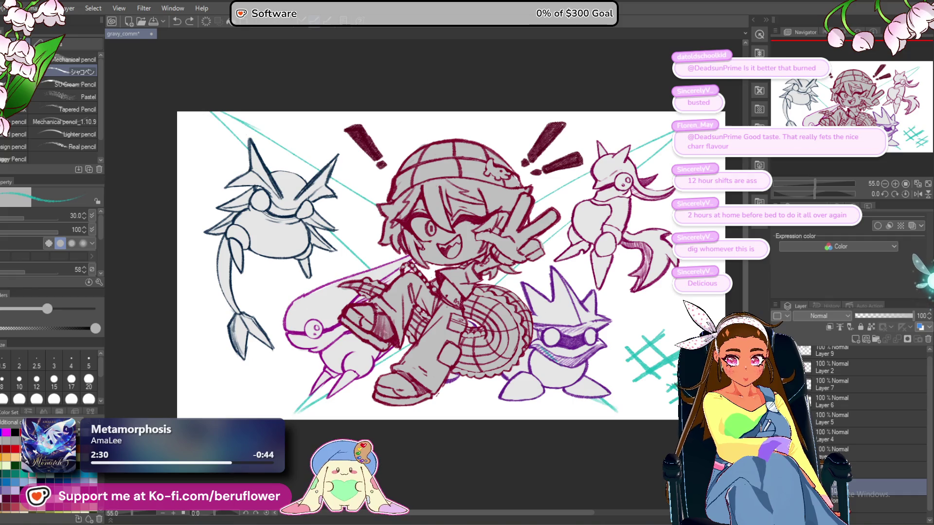
pyautogui.moveTo(206, 375); pyautogui.dragTo(215, 369)
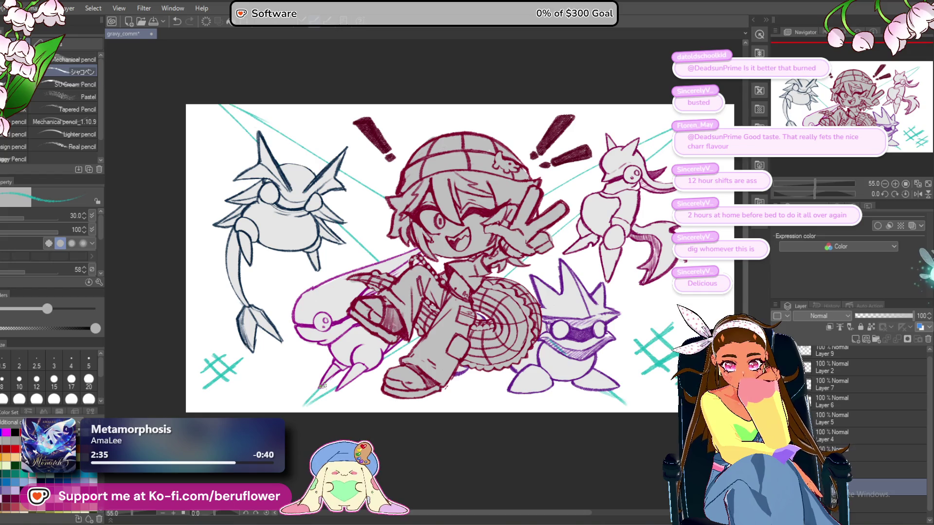
pyautogui.moveTo(314, 386); pyautogui.dragTo(348, 373)
pyautogui.moveTo(527, 431)
pyautogui.mouseDown()
pyautogui.moveTo(438, 435)
pyautogui.moveTo(395, 395)
pyautogui.moveTo(454, 382)
pyautogui.moveTo(425, 428)
pyautogui.moveTo(420, 405)
pyautogui.moveTo(396, 411)
pyautogui.moveTo(406, 413)
pyautogui.mouseUp()
pyautogui.scroll(3, 389, 215)
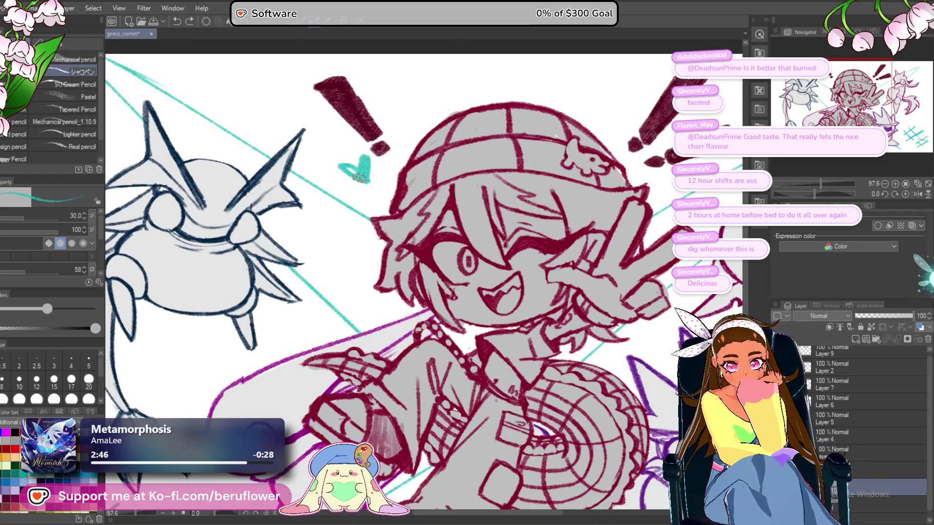
pyautogui.moveTo(669, 321)
pyautogui.mouseDown()
pyautogui.moveTo(522, 234)
pyautogui.moveTo(521, 222)
pyautogui.mouseUp()
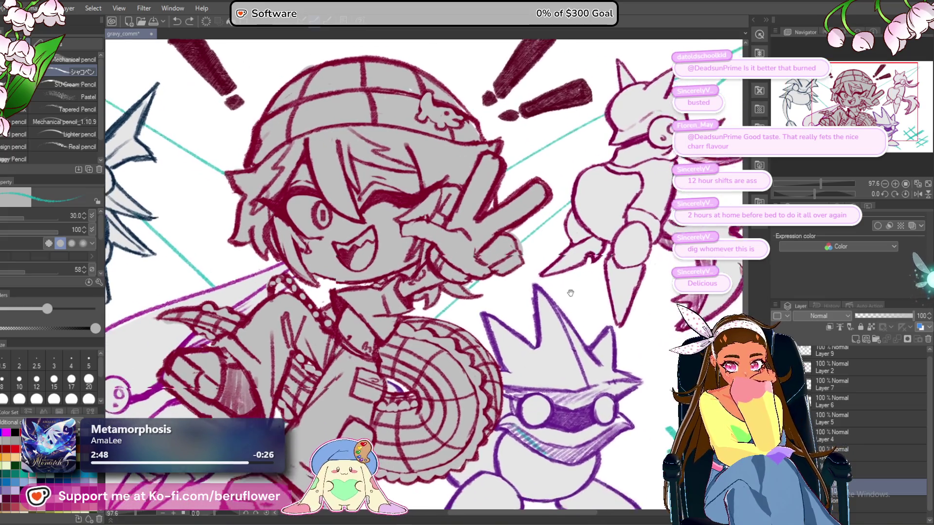
pyautogui.scroll(-5, 521, 222)
pyautogui.scroll(4, 576, 189)
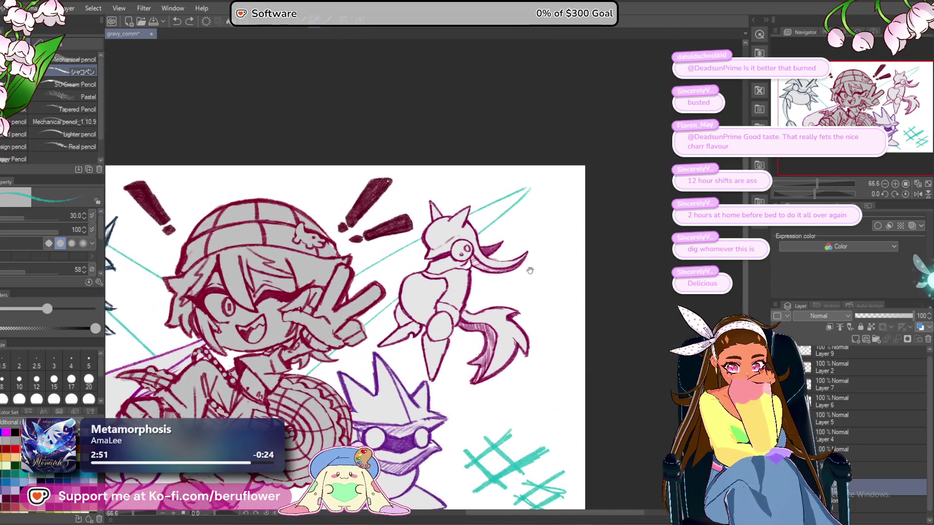
pyautogui.moveTo(575, 189)
pyautogui.mouseDown()
pyautogui.moveTo(551, 162)
pyautogui.moveTo(730, 157)
pyautogui.moveTo(720, 159)
pyautogui.mouseUp()
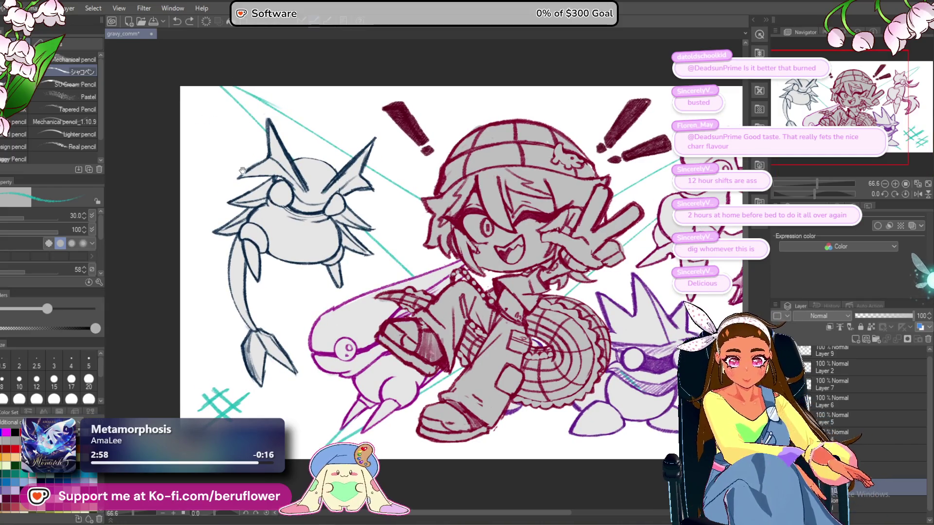
pyautogui.scroll(1, 240, 167)
pyautogui.moveTo(223, 161); pyautogui.dragTo(249, 169)
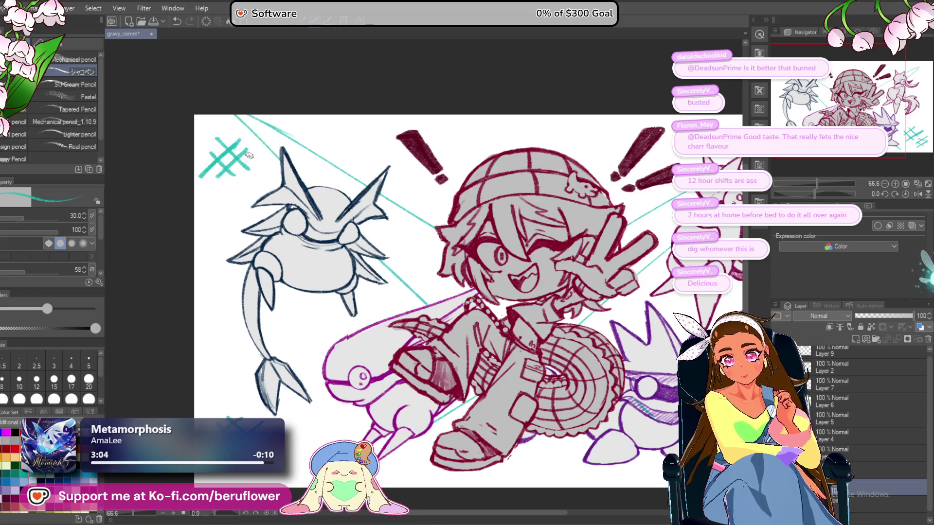
# Draw a teal hatch mark in the top-left corner of the drawing.
pyautogui.moveTo(259, 165); pyautogui.dragTo(229, 193)
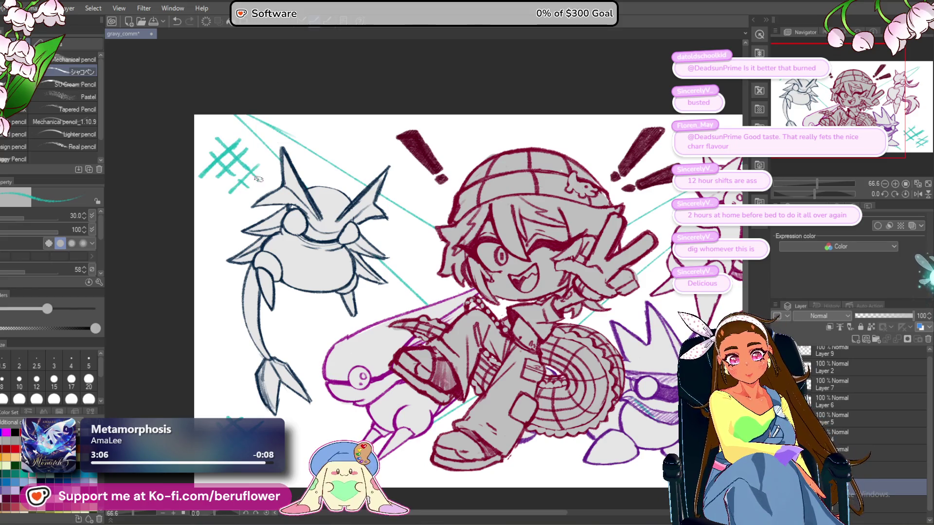
pyautogui.scroll(-1, 333, 162)
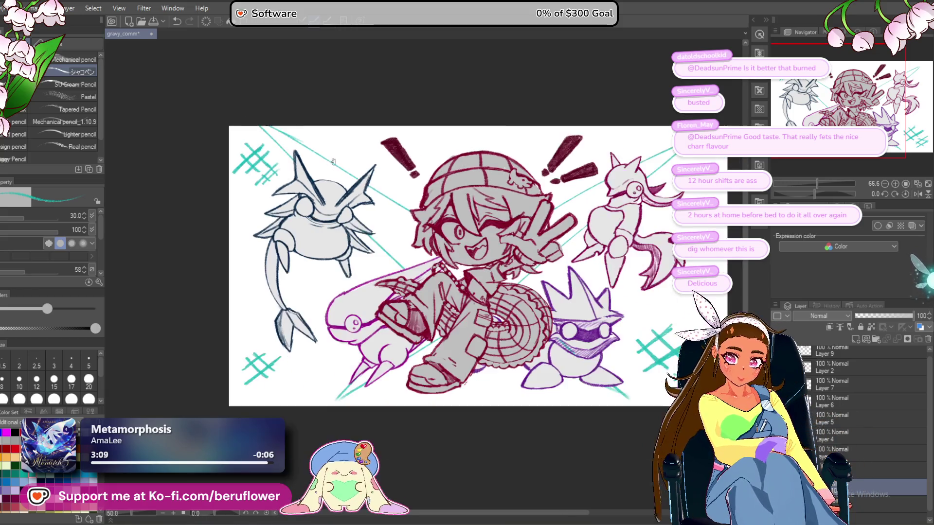
pyautogui.scroll(-1, 334, 162)
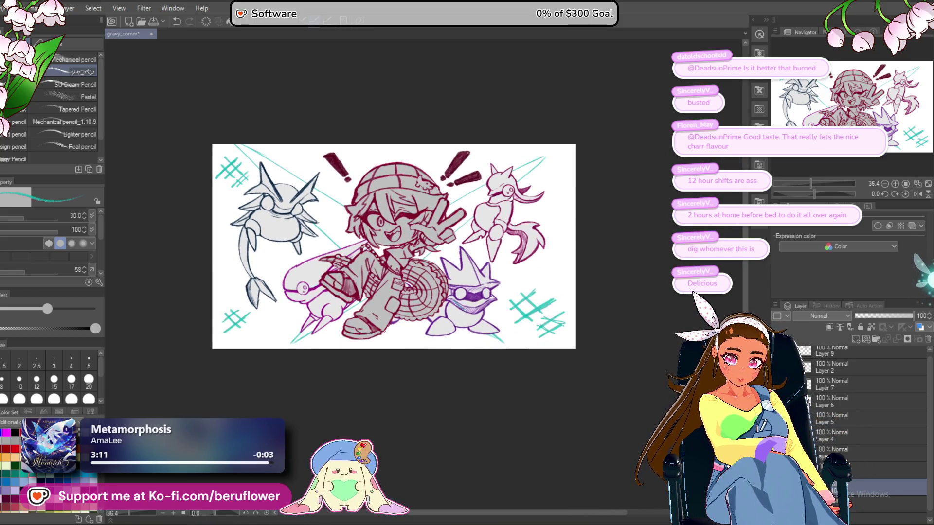
pyautogui.moveTo(394, 247); pyautogui.dragTo(385, 246)
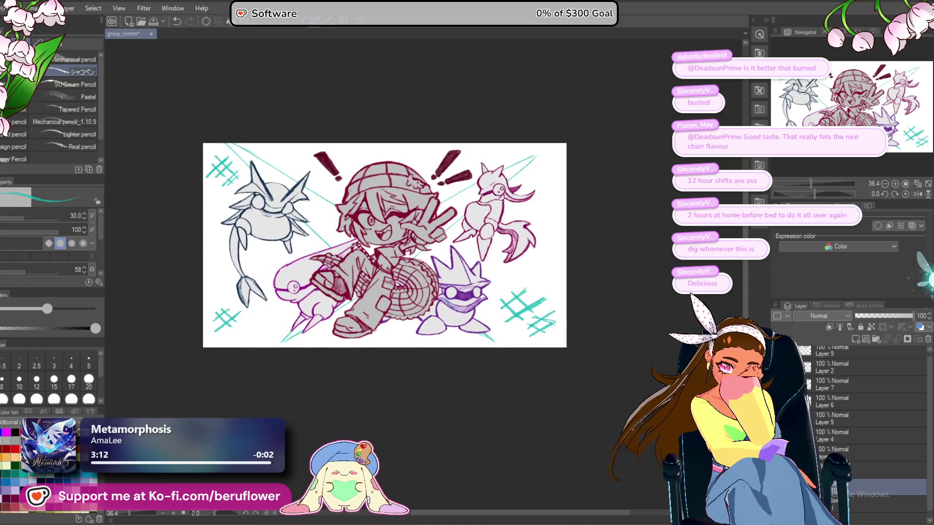
pyautogui.scroll(1, 203, 347)
pyautogui.moveTo(612, 245); pyautogui.dragTo(573, 270)
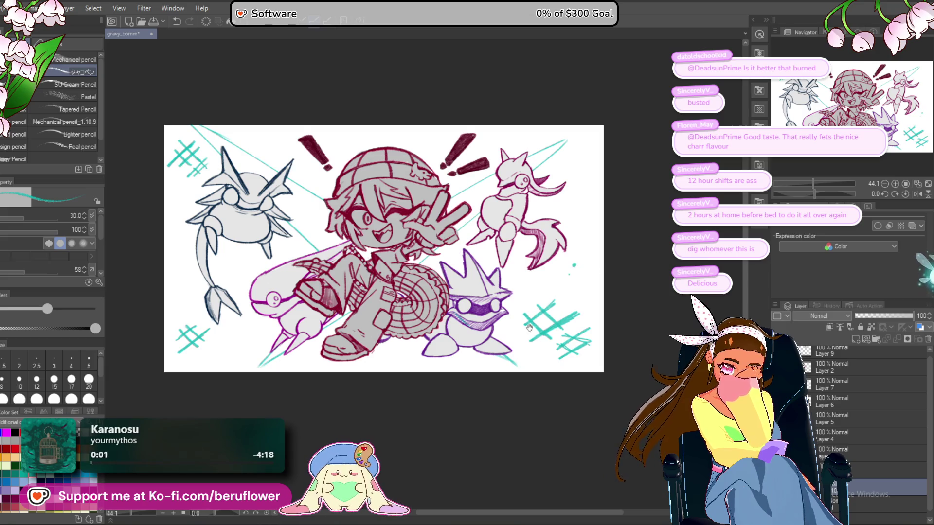
pyautogui.moveTo(418, 263); pyautogui.dragTo(422, 268)
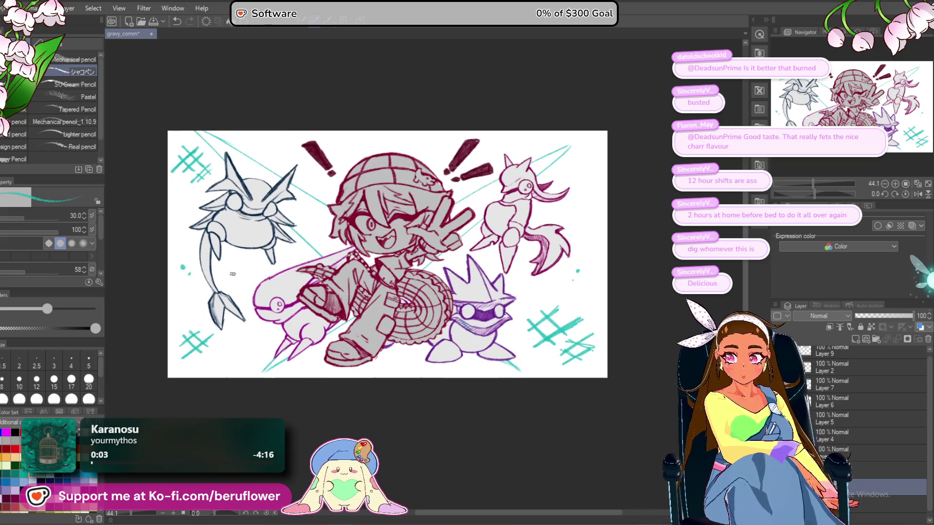
pyautogui.moveTo(588, 235); pyautogui.dragTo(564, 243)
# Add a small teal dot near the upper right and make Layer 9 active.
pyautogui.click(499, 154)
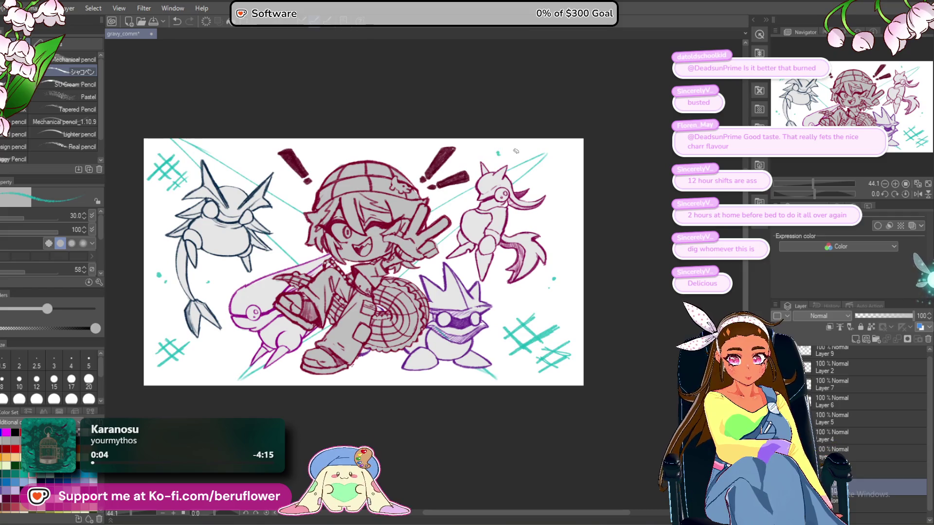
pyautogui.moveTo(411, 433); pyautogui.dragTo(448, 429)
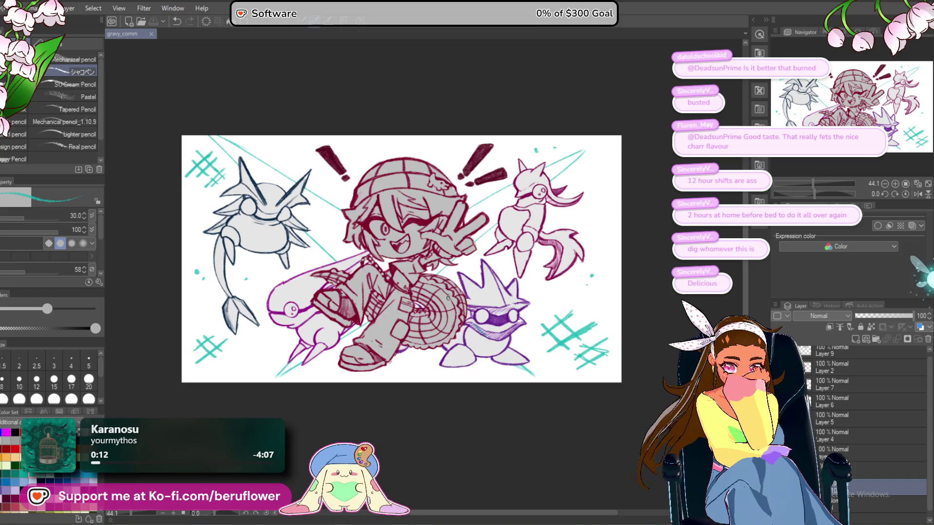
pyautogui.scroll(2, 433, 270)
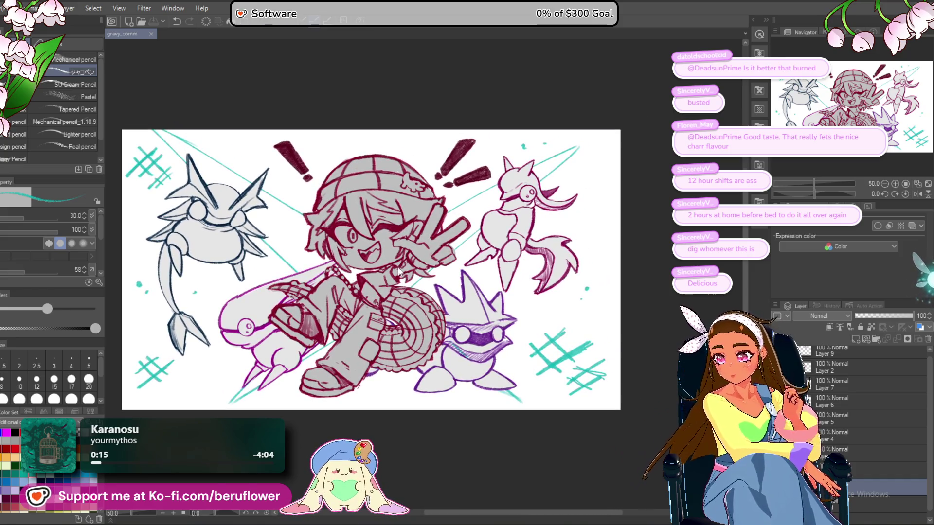
pyautogui.scroll(1, 400, 254)
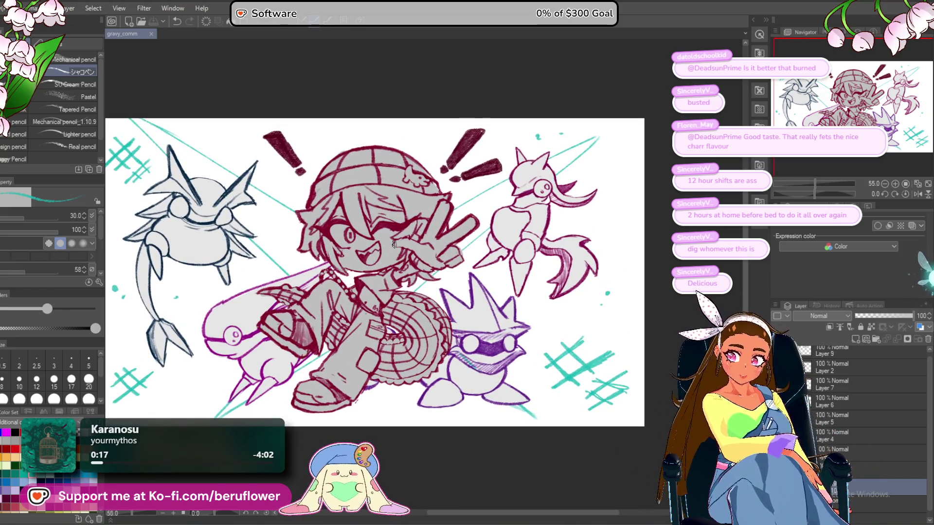
pyautogui.scroll(-1, 394, 248)
pyautogui.scroll(1, 813, 400)
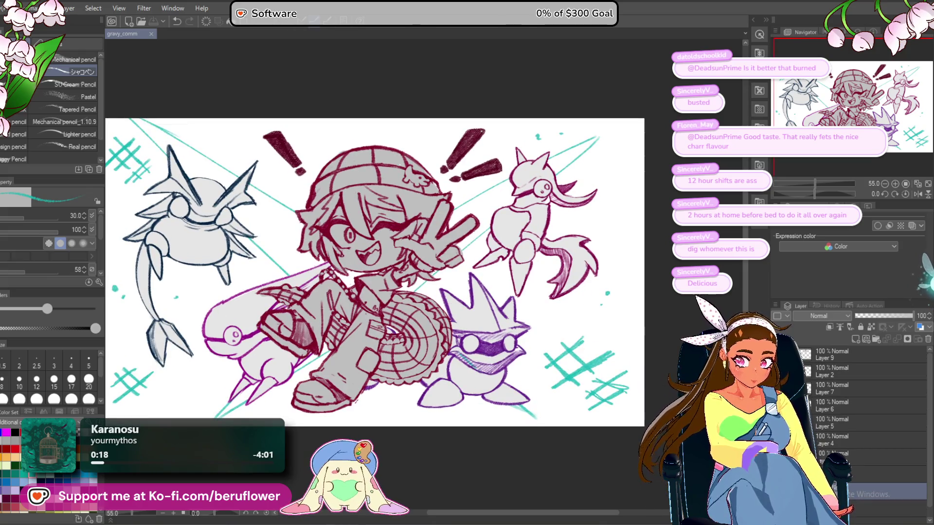
pyautogui.click(821, 362)
pyautogui.click(7, 8)
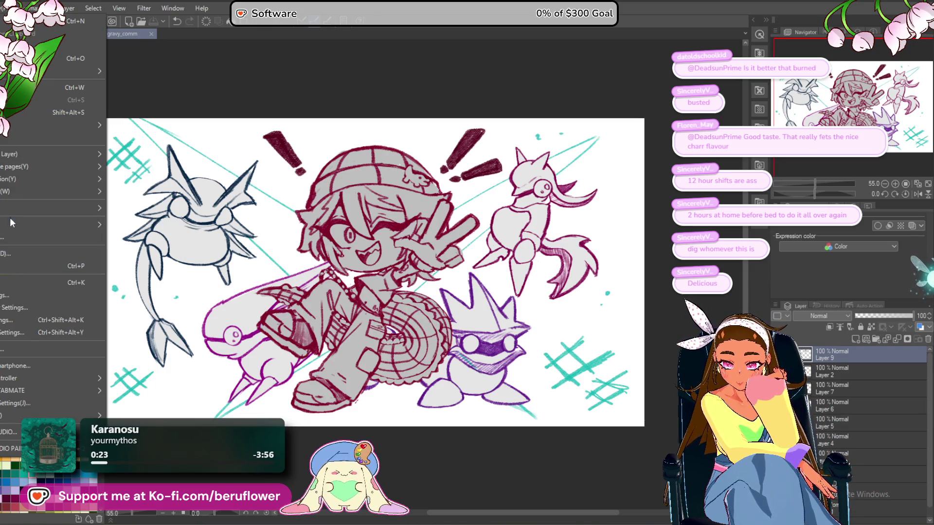
pyautogui.moveTo(11, 224)
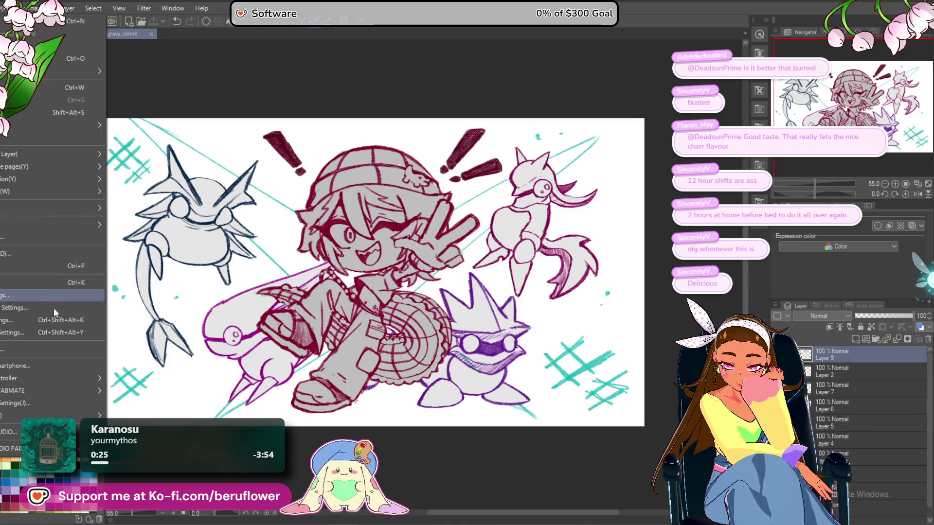
pyautogui.moveTo(47, 225)
pyautogui.press('Escape')
pyautogui.press('Escape')
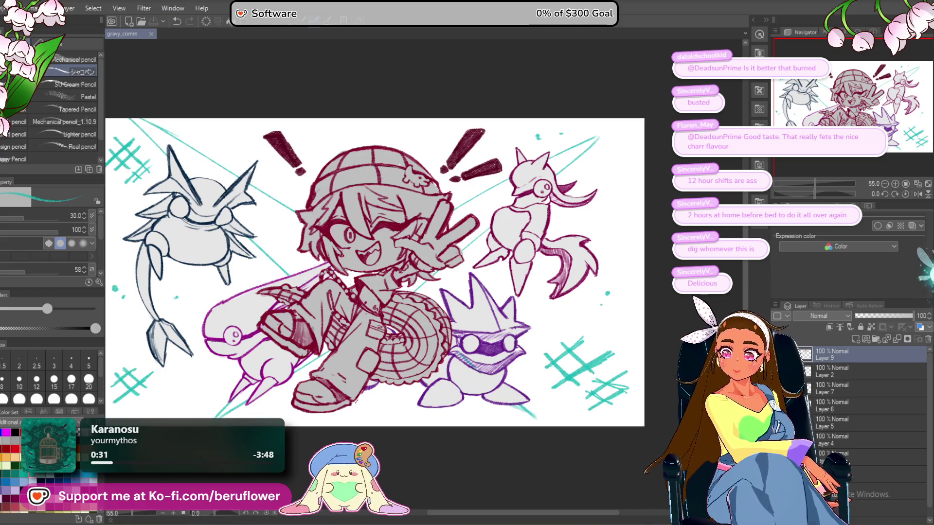
pyautogui.hotkey('ctrl', 'v')
# Stretch the BERUFLOWER logo taller and shift it slightly right and down.
pyautogui.scroll(-1, 405, 263)
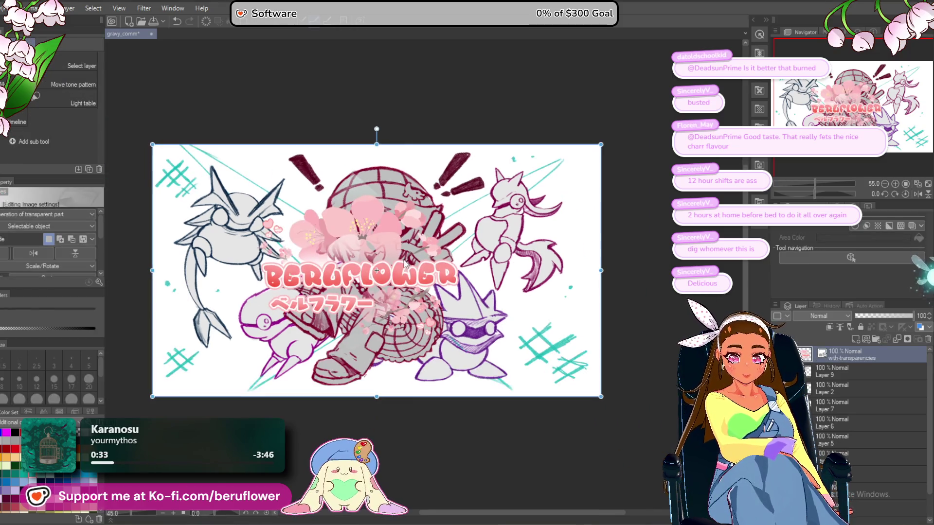
pyautogui.moveTo(392, 398); pyautogui.dragTo(392, 457)
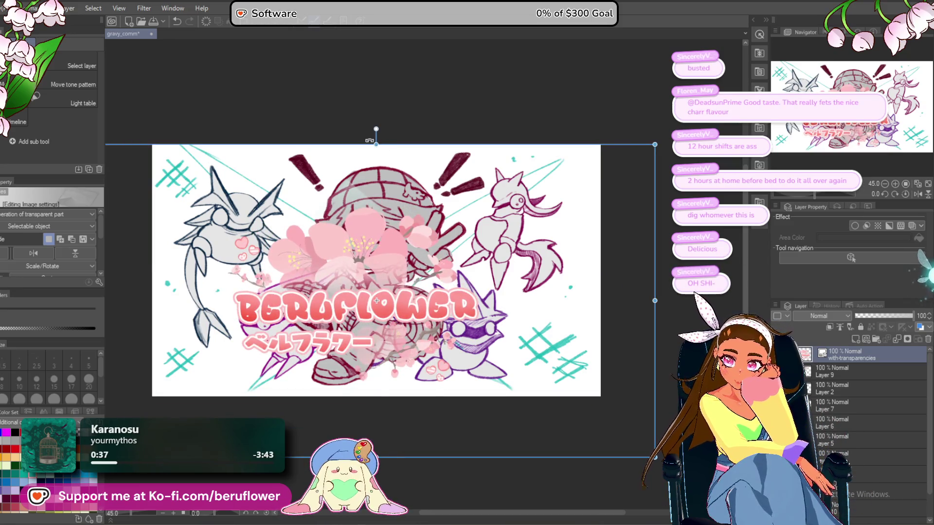
pyautogui.moveTo(370, 141); pyautogui.dragTo(370, 89)
pyautogui.moveTo(399, 265); pyautogui.dragTo(426, 280)
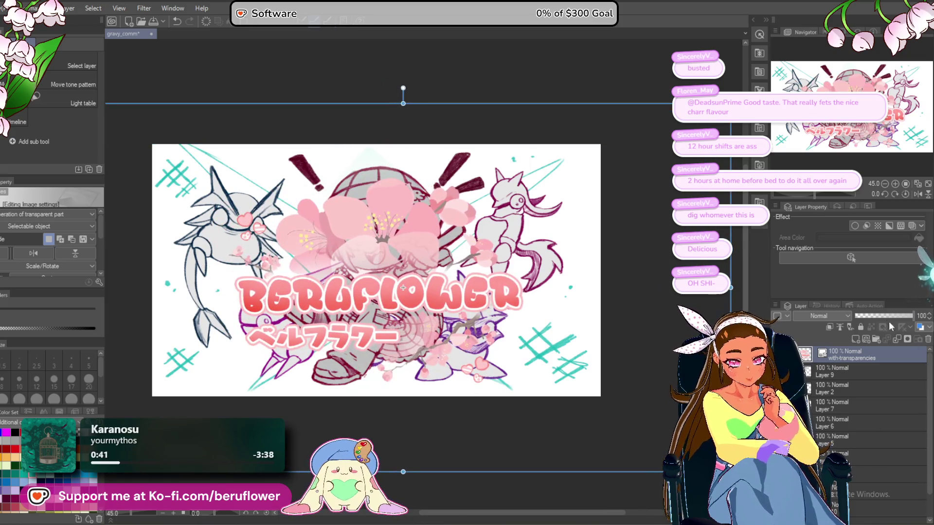
# Fade the logo layer to 20% opacity, raise its top edge, and make Layer 7 active.
pyautogui.click(865, 314)
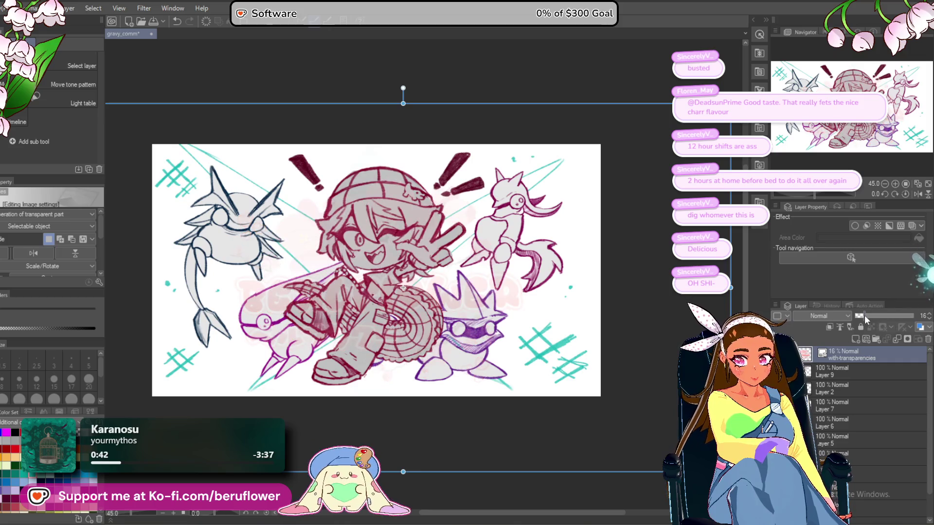
pyautogui.moveTo(868, 315); pyautogui.dragTo(863, 316)
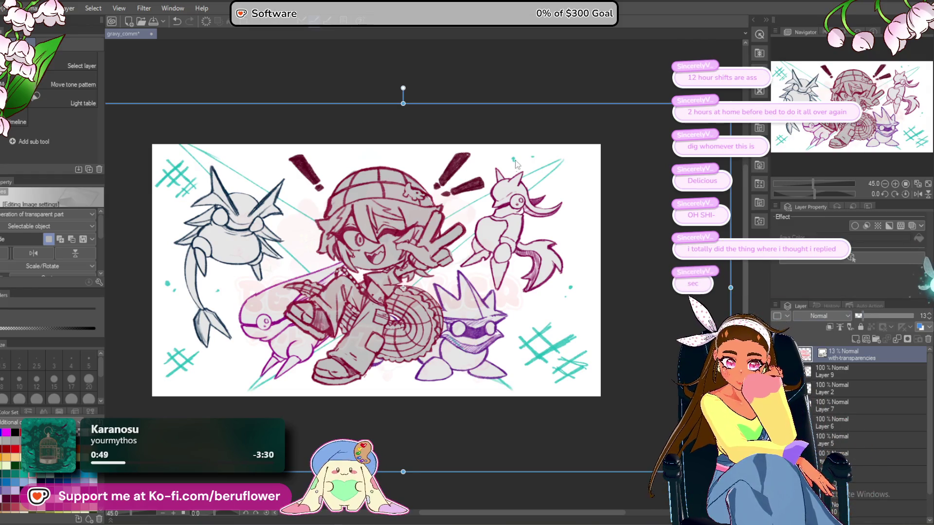
pyautogui.scroll(-1, 451, 276)
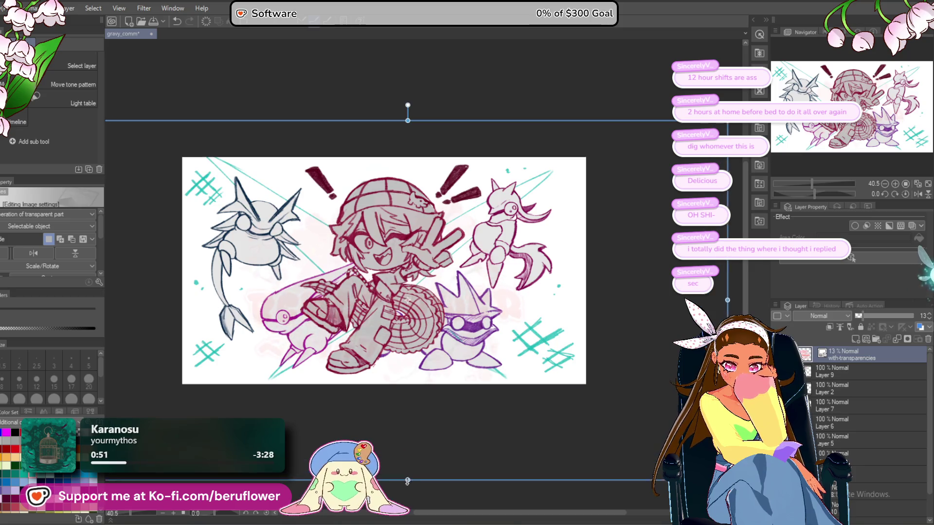
pyautogui.moveTo(408, 120); pyautogui.dragTo(408, 89)
pyautogui.moveTo(862, 313); pyautogui.dragTo(868, 315)
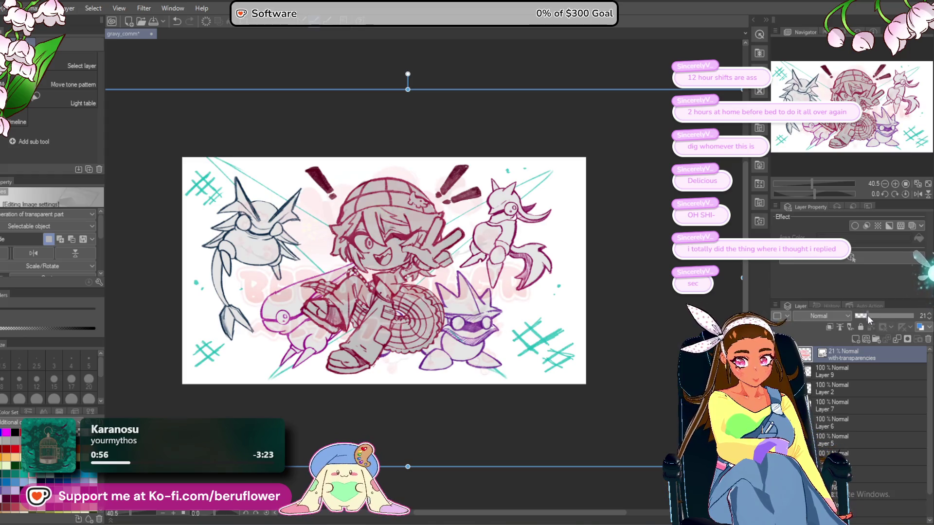
pyautogui.click(880, 409)
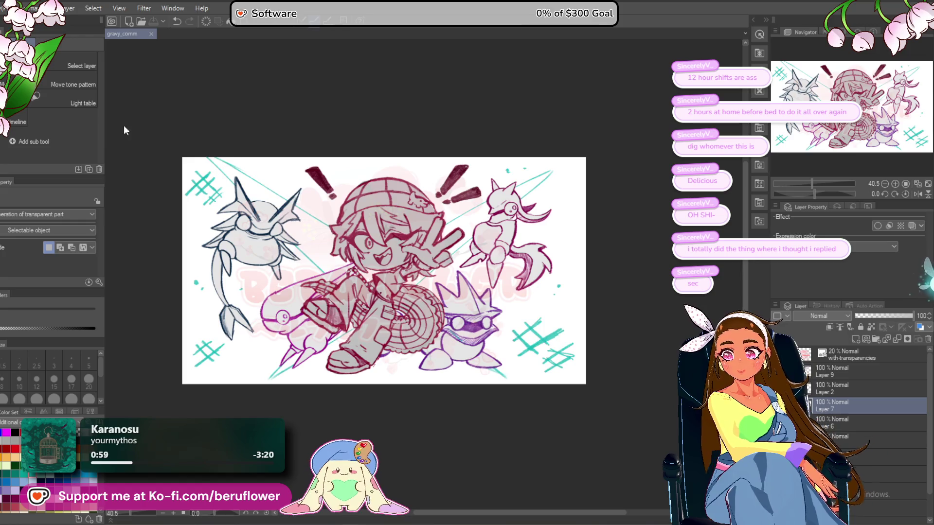